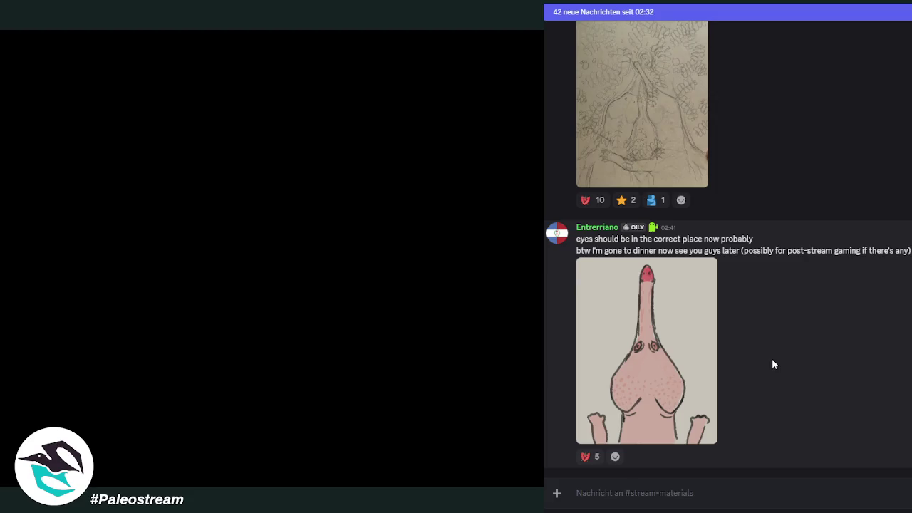
pyautogui.scroll(-2, 817, 375)
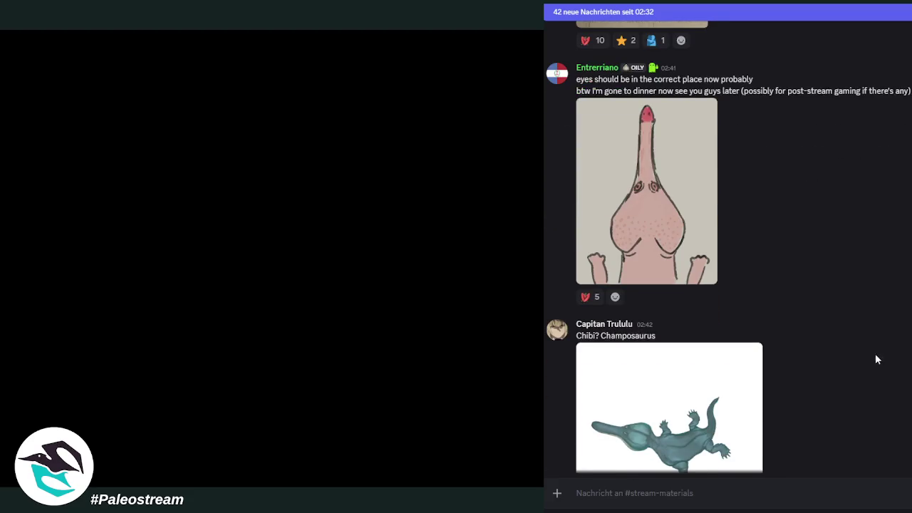
pyautogui.scroll(-1, 858, 366)
pyautogui.scroll(1, 857, 367)
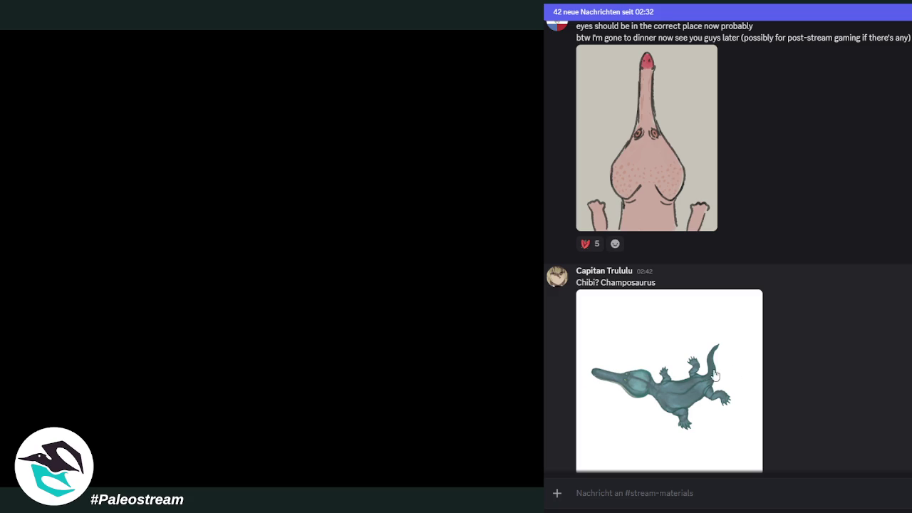
pyautogui.scroll(-3, 676, 370)
pyautogui.scroll(-2, 676, 370)
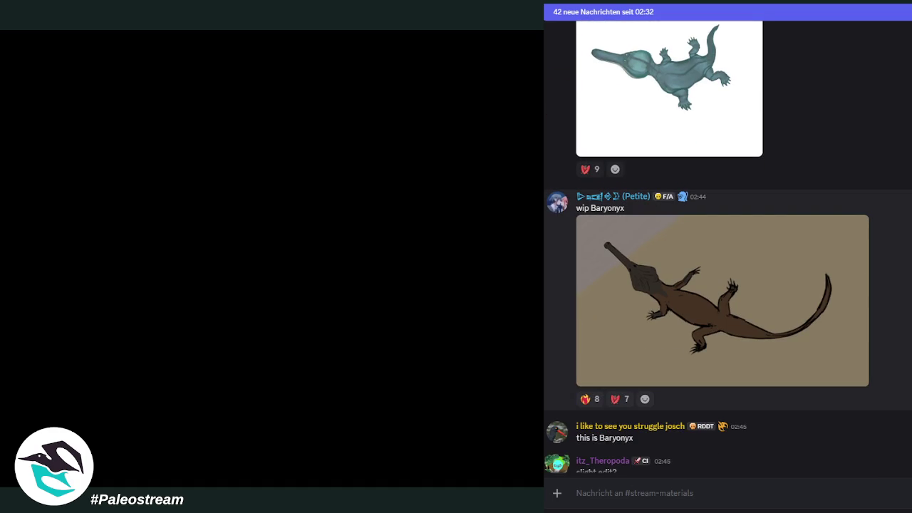
pyautogui.scroll(1, 728, 248)
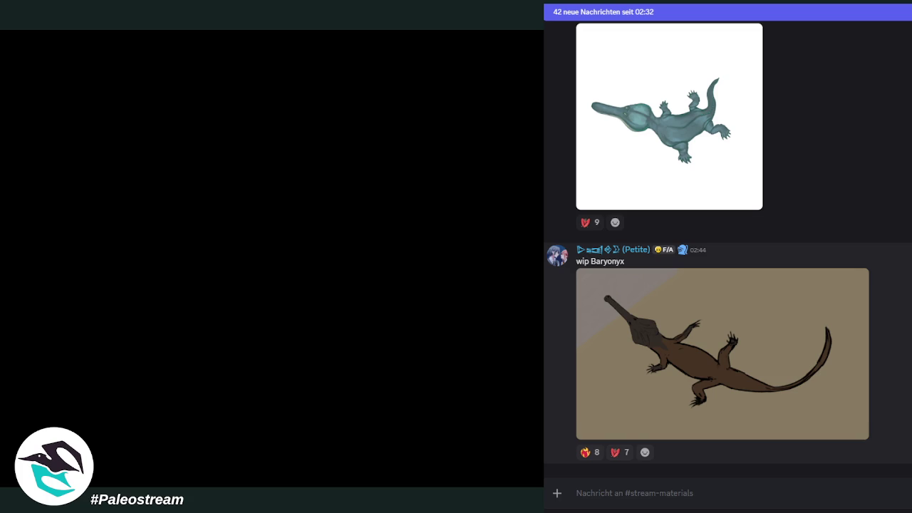
pyautogui.scroll(-4, 727, 248)
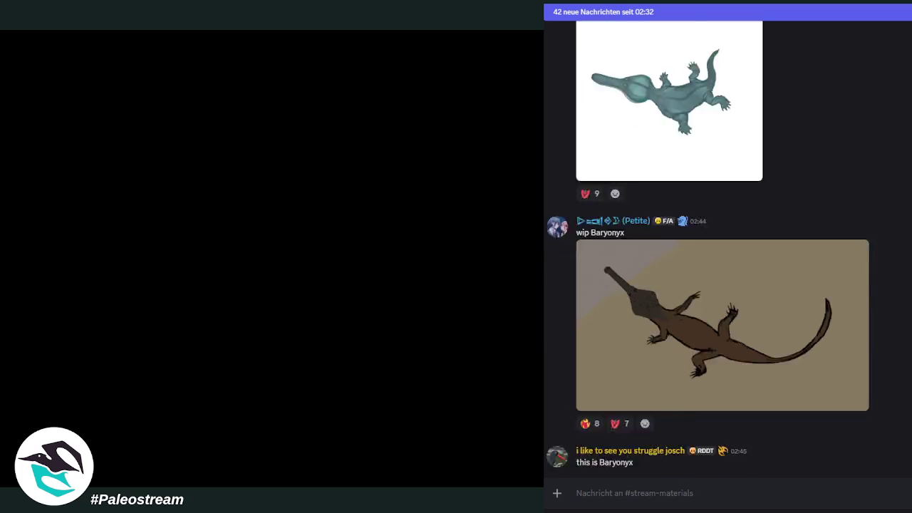
pyautogui.scroll(-3, 727, 248)
pyautogui.scroll(-2, 727, 249)
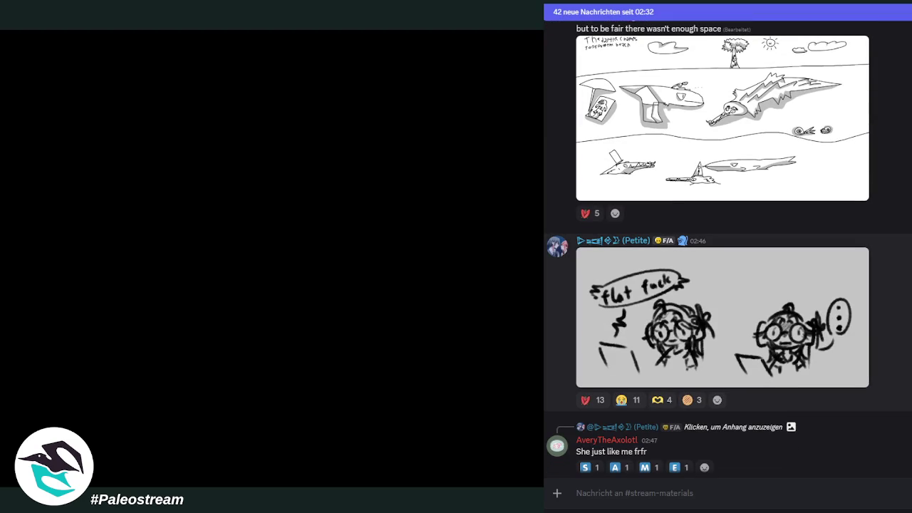
pyautogui.scroll(-3, 728, 248)
pyautogui.scroll(1, 728, 248)
pyautogui.scroll(1, 728, 249)
pyautogui.scroll(1, 728, 249)
pyautogui.scroll(1, 727, 246)
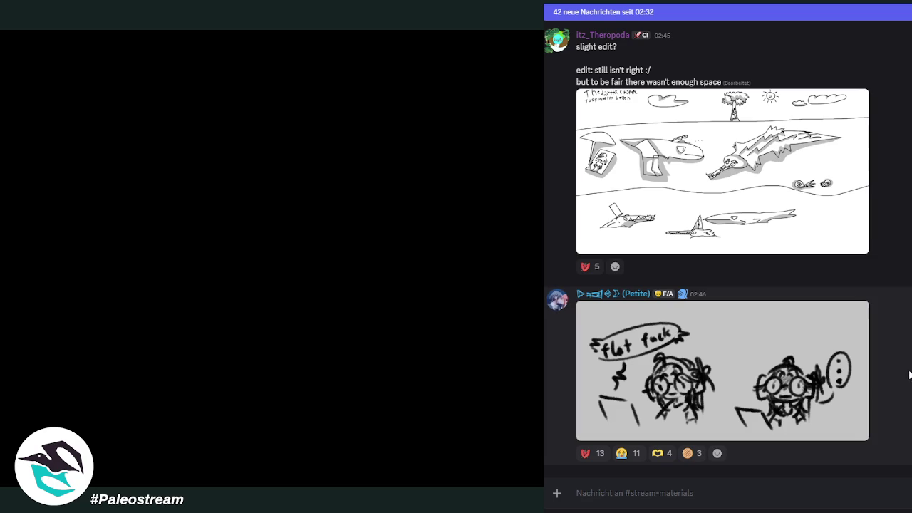
pyautogui.scroll(-3, 908, 377)
pyautogui.scroll(-2, 909, 378)
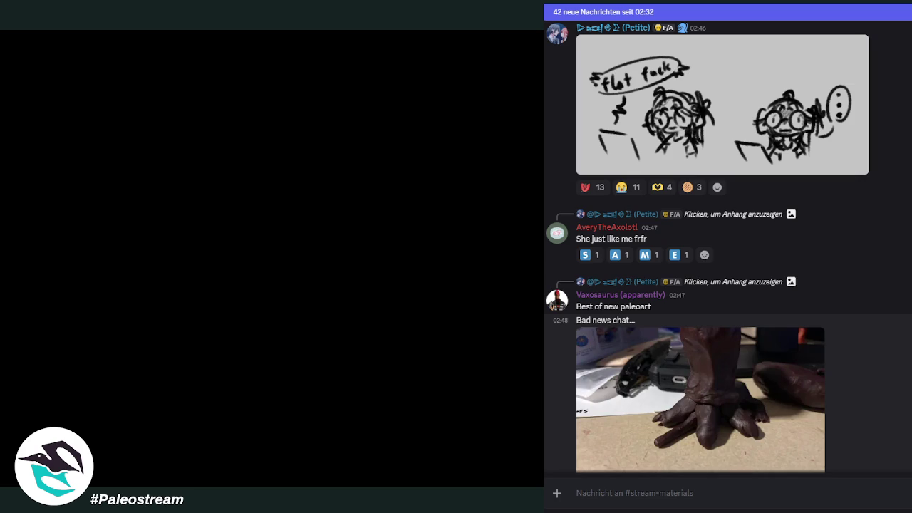
pyautogui.scroll(-5, 727, 246)
pyautogui.scroll(-4, 727, 246)
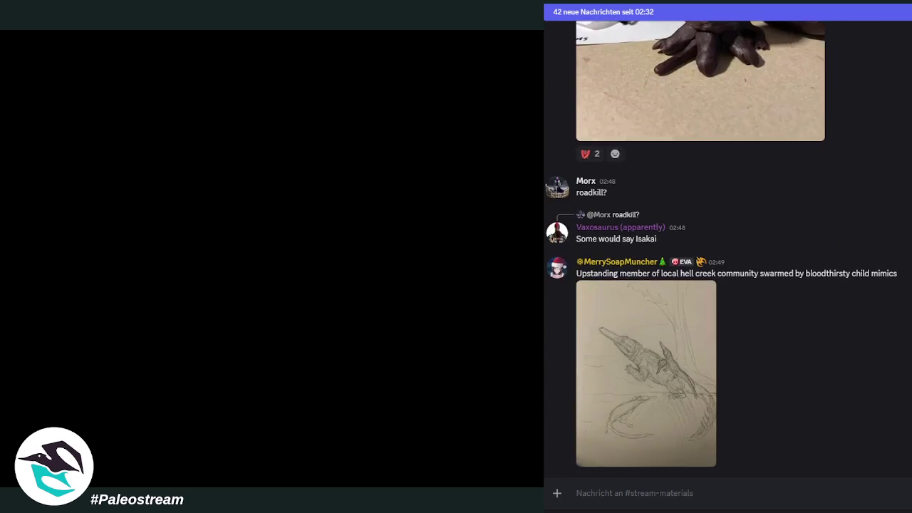
pyautogui.scroll(-8, 727, 246)
pyautogui.scroll(5, 728, 246)
pyautogui.scroll(3, 728, 245)
pyautogui.scroll(2, 728, 246)
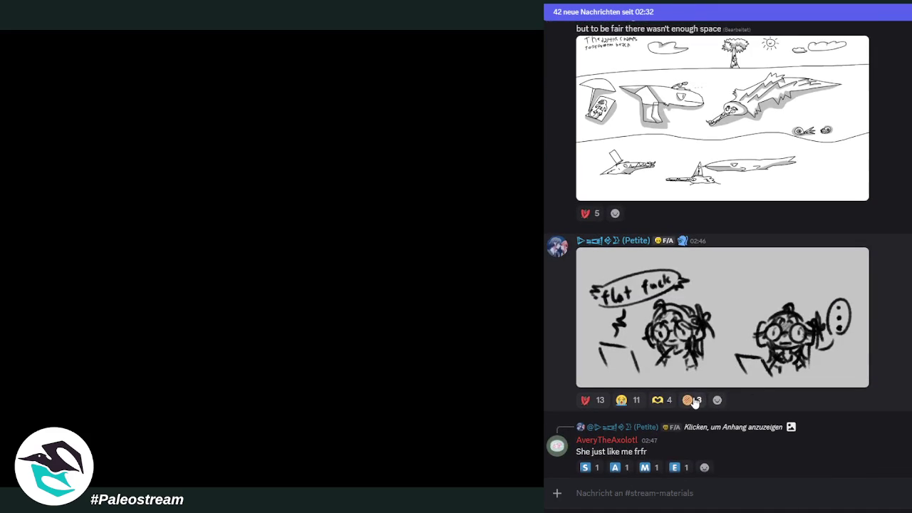
pyautogui.moveTo(691, 401)
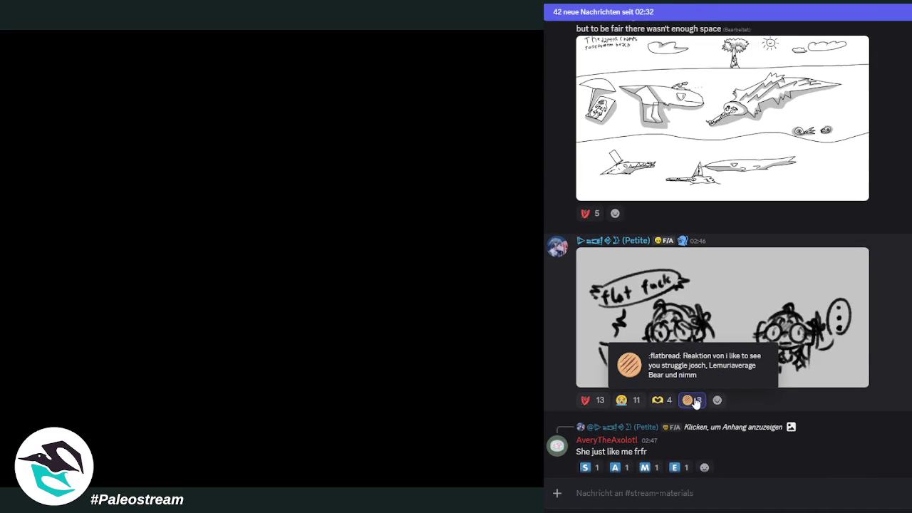
pyautogui.scroll(-3, 694, 403)
pyautogui.scroll(-5, 694, 403)
pyautogui.scroll(-2, 694, 403)
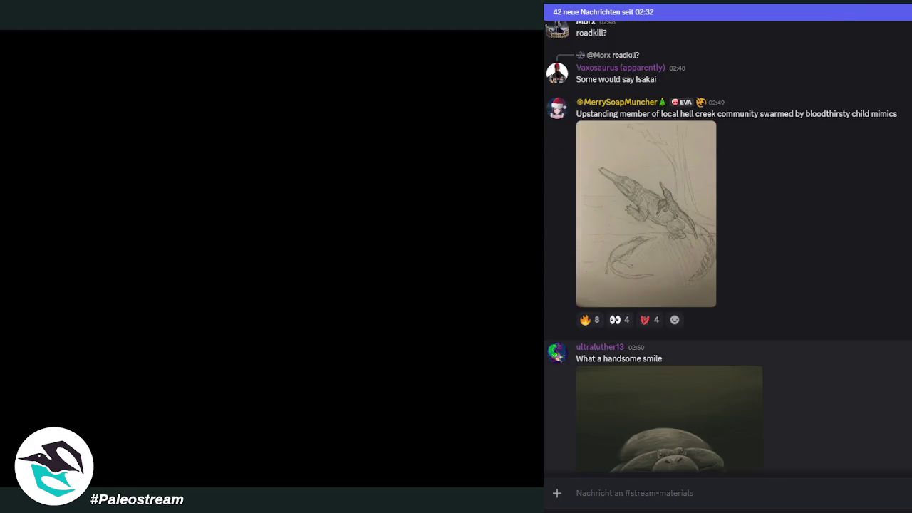
pyautogui.scroll(-2, 695, 403)
pyautogui.scroll(5, 726, 247)
pyautogui.scroll(4, 726, 246)
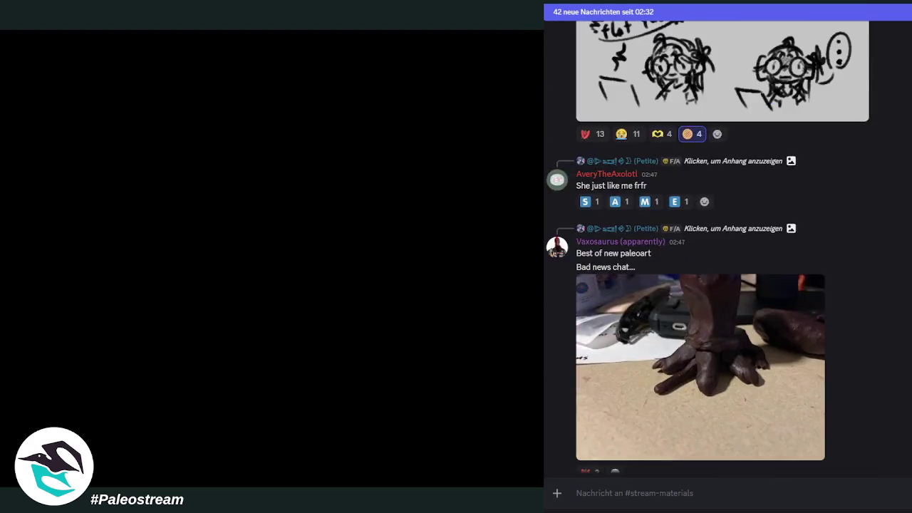
pyautogui.scroll(-5, 726, 247)
pyautogui.scroll(-1, 727, 247)
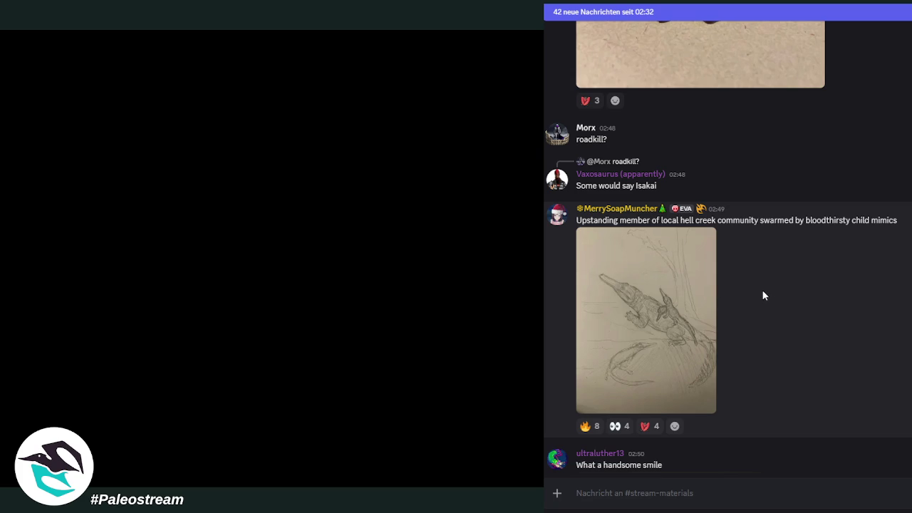
pyautogui.click(624, 315)
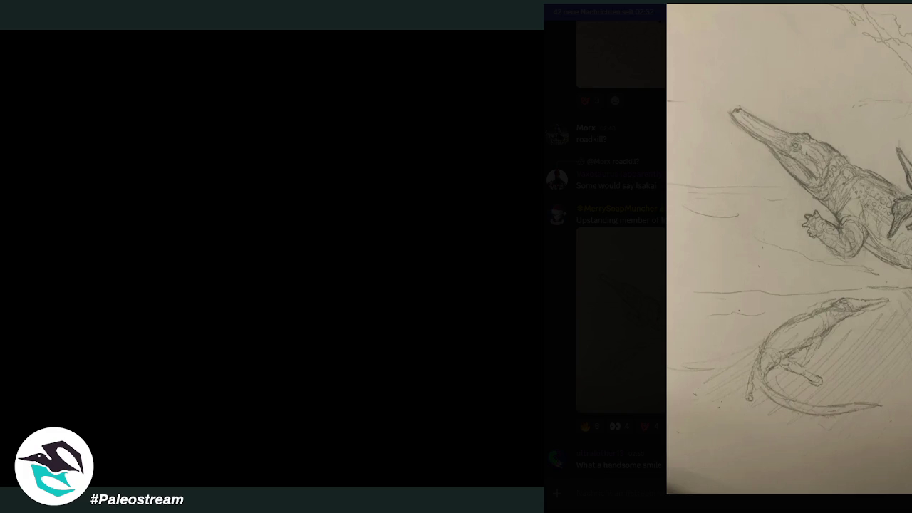
# Step: Close the Discord viewer, zoom into the skeleton inset and its limb, then zoom back out
pyautogui.press('Escape')
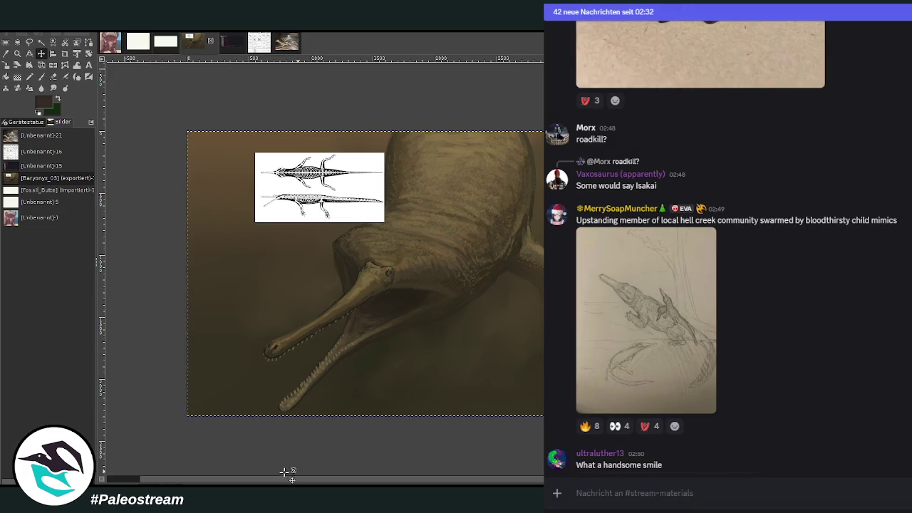
pyautogui.click(17, 54)
pyautogui.moveTo(276, 164); pyautogui.dragTo(335, 240)
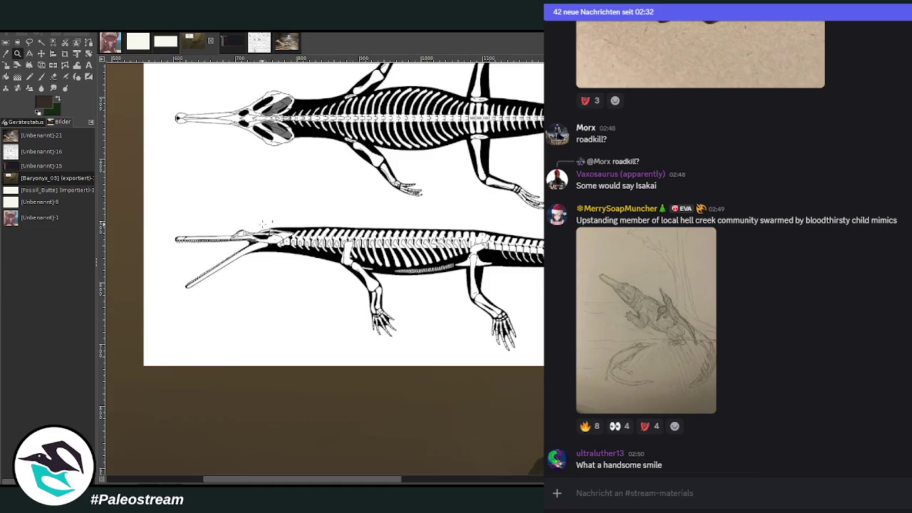
pyautogui.moveTo(260, 224); pyautogui.dragTo(437, 339)
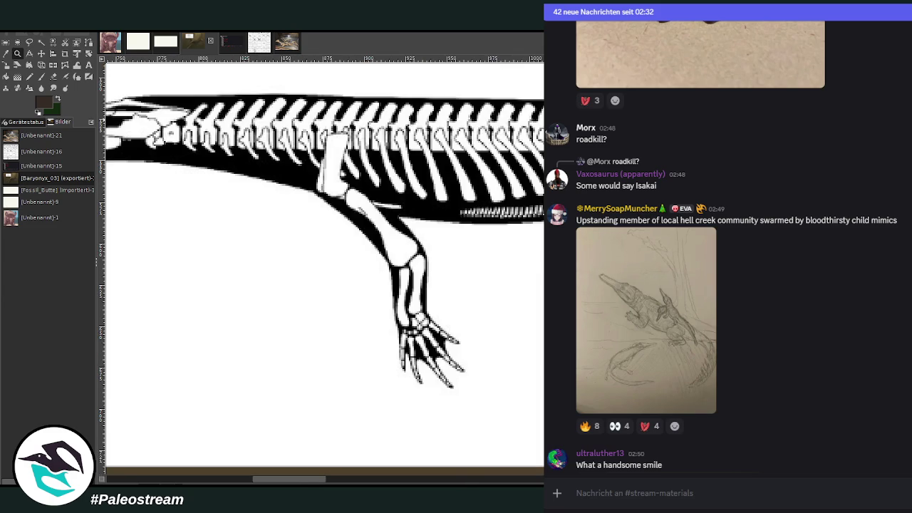
pyautogui.keyDown('ctrl'); pyautogui.click(271, 299); pyautogui.keyUp('ctrl')
pyautogui.keyDown('ctrl'); pyautogui.click(272, 299); pyautogui.keyUp('ctrl')
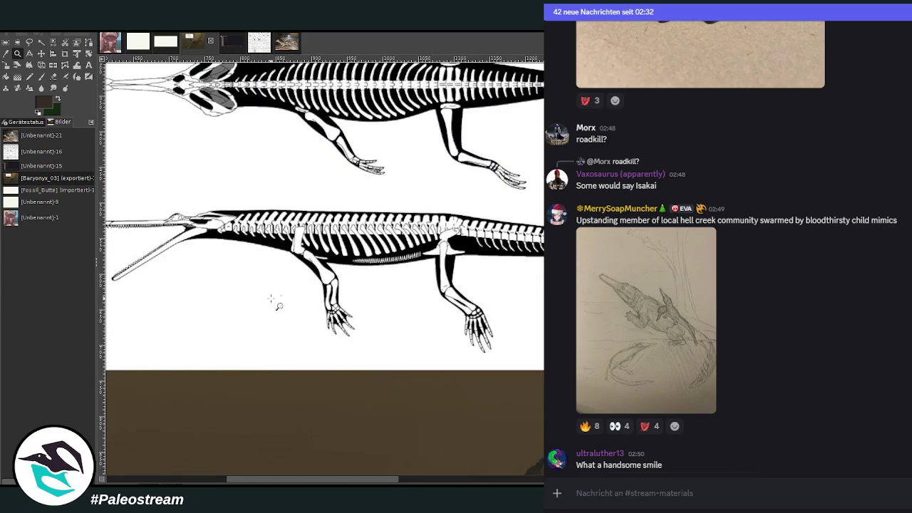
# Step: Pan to frame both skeletons, then briefly re-view the pencil sketch in Discord
pyautogui.scroll(3, 274, 302)
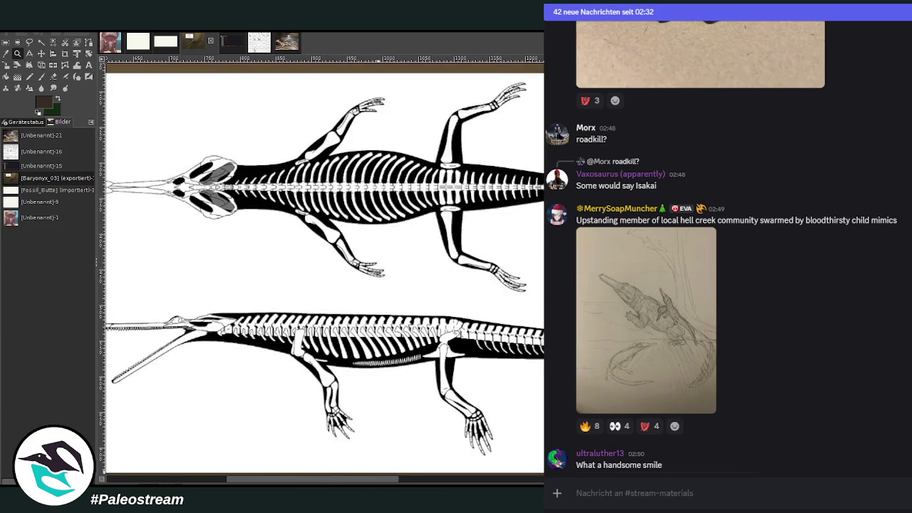
pyautogui.moveTo(364, 482); pyautogui.dragTo(336, 482)
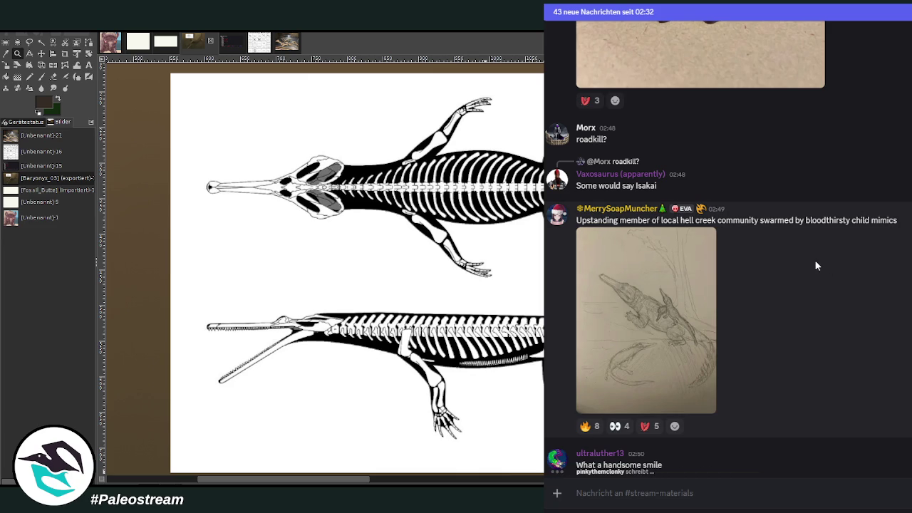
pyautogui.click(680, 297)
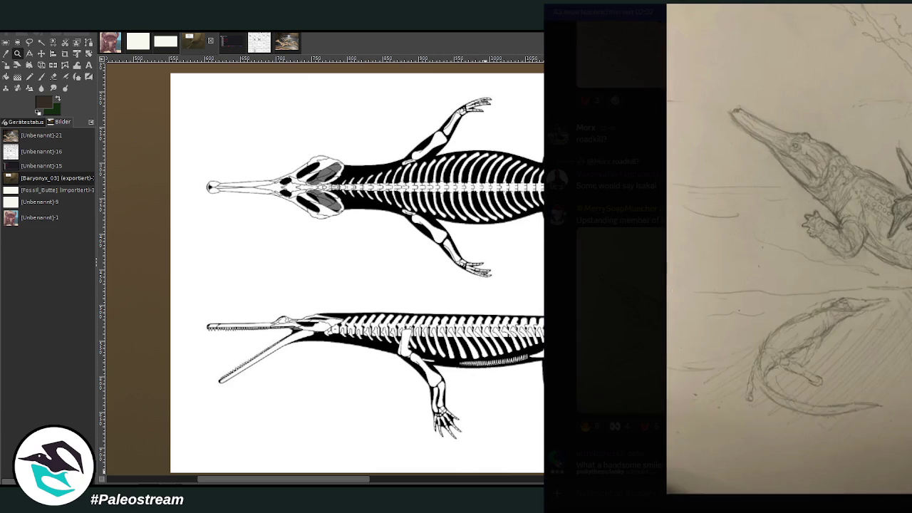
pyautogui.press('Escape')
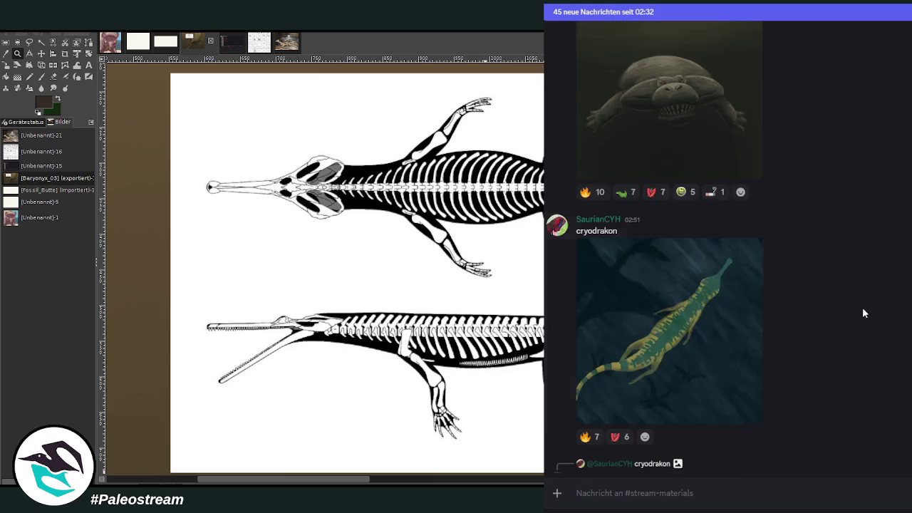
pyautogui.scroll(1, 863, 312)
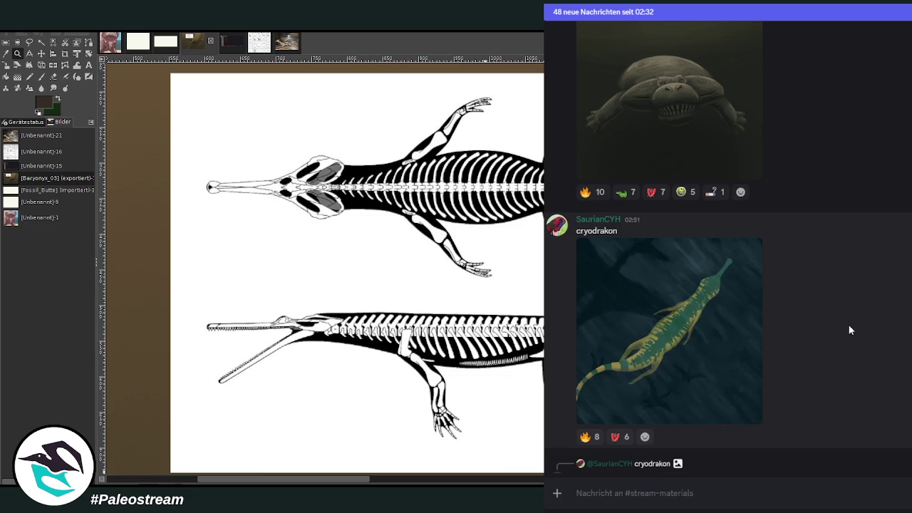
pyautogui.scroll(-2, 847, 328)
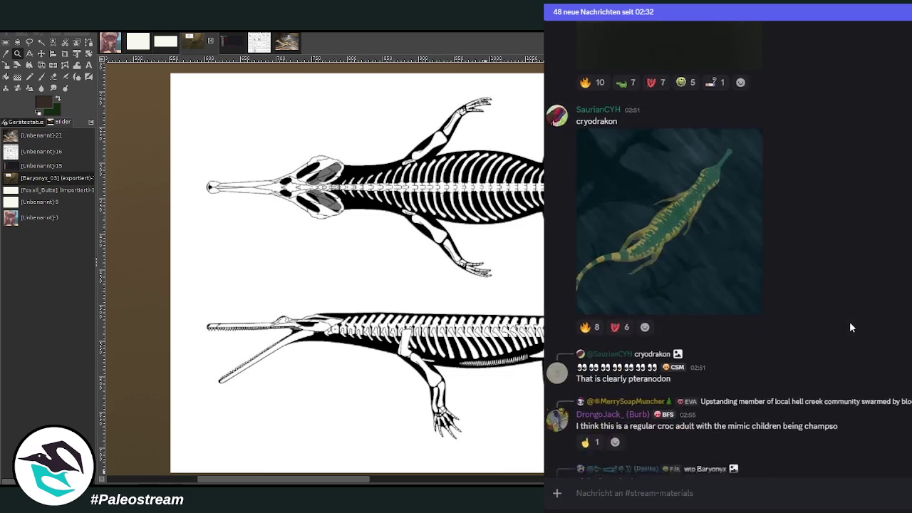
pyautogui.scroll(-3, 855, 327)
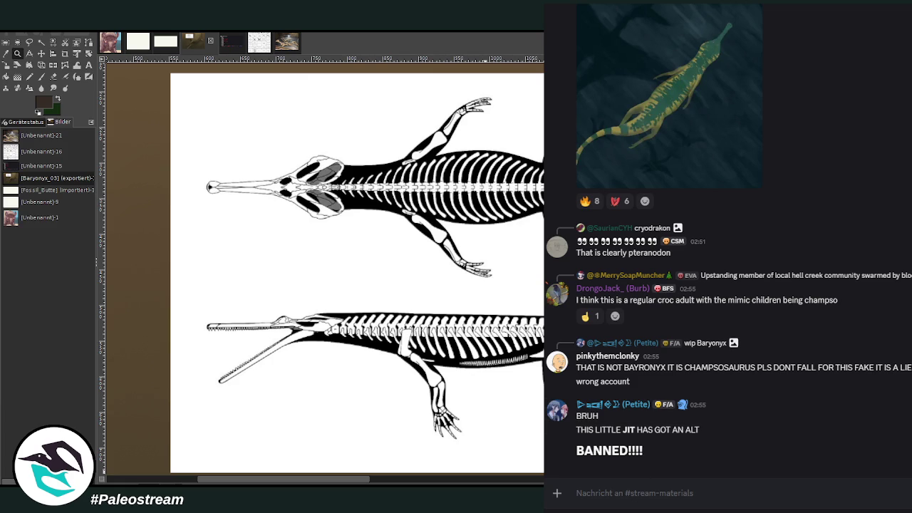
pyautogui.scroll(-2, 186, 284)
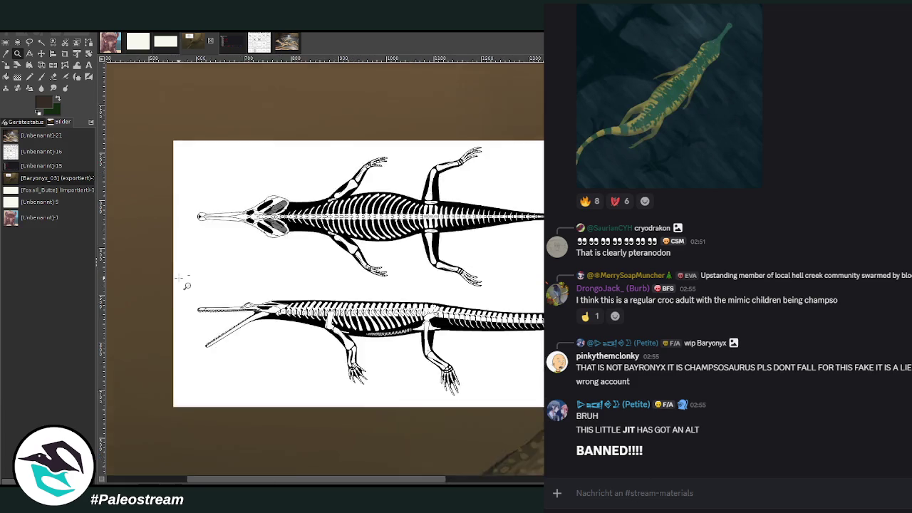
# Step: Remove the skeleton reference inset from the painting
pyautogui.scroll(-2, 186, 284)
pyautogui.scroll(-1, 183, 281)
pyautogui.hscroll(-3, 150, 483)
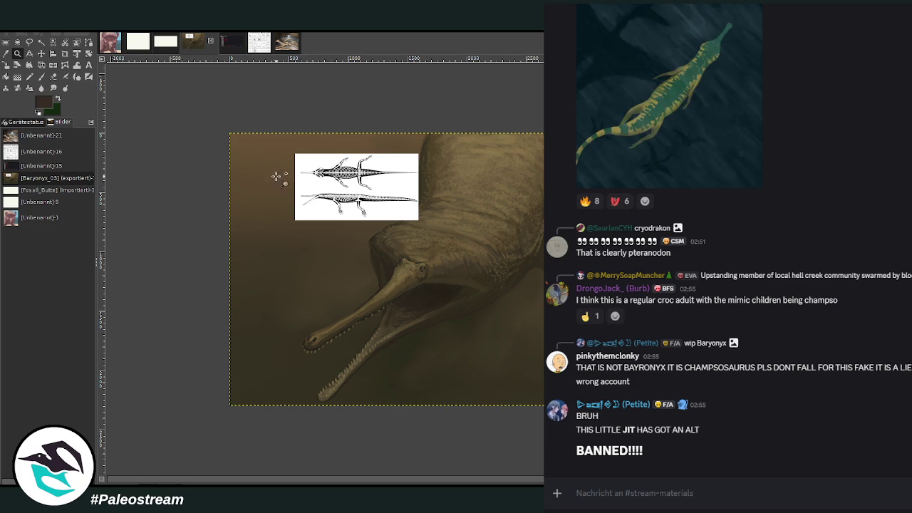
pyautogui.scroll(1, 414, 271)
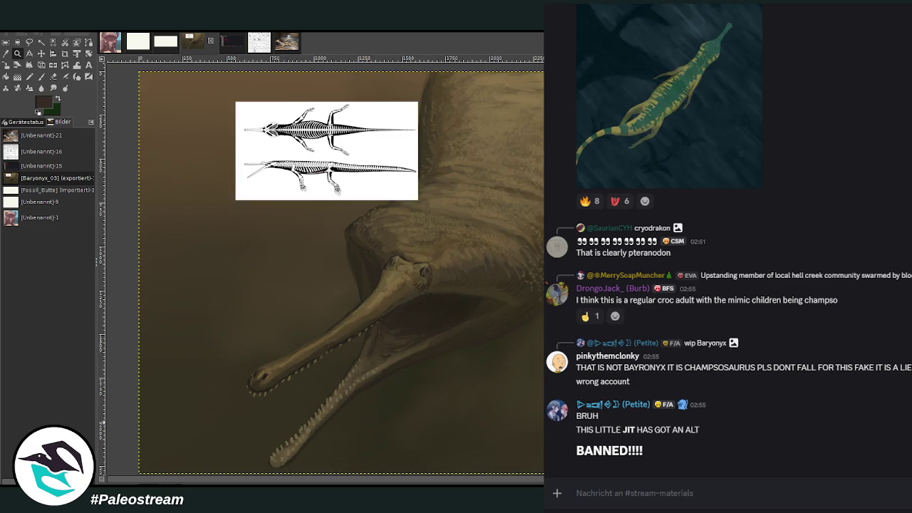
pyautogui.hotkey('ctrl', 'z')
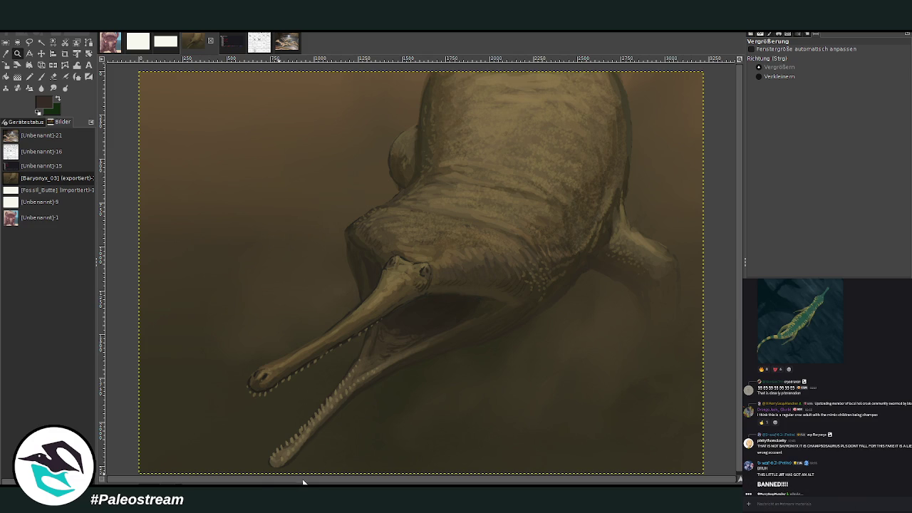
# Step: Duplicate the painting into a new untitled image, [Unbenannt]-23
pyautogui.scroll(-1, 424, 470)
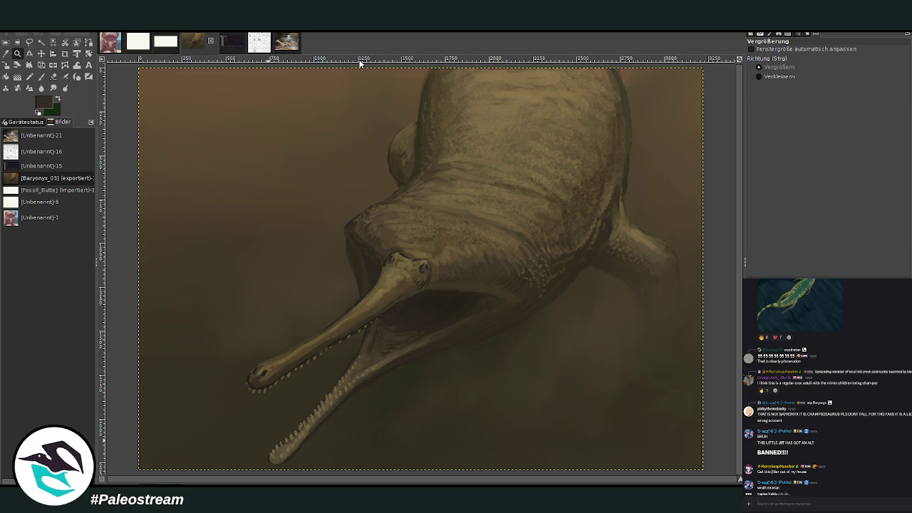
pyautogui.hotkey('ctrl', 'd')
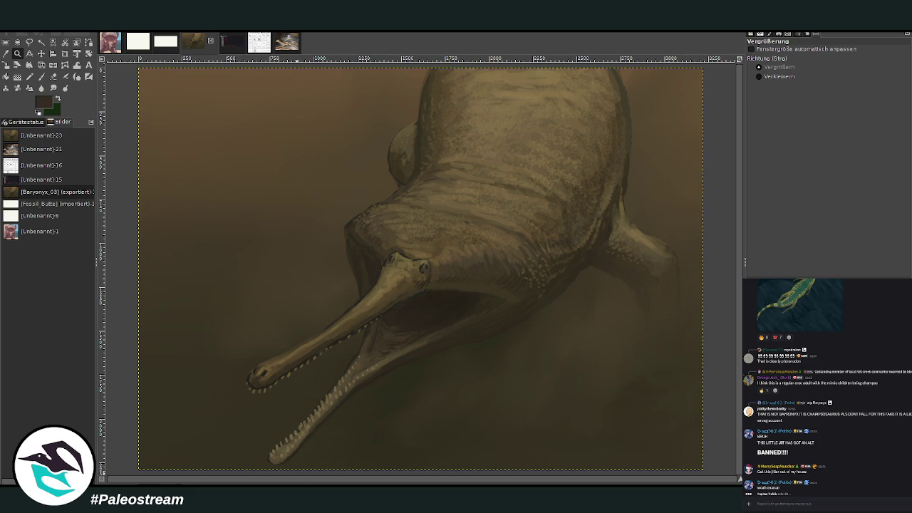
pyautogui.scroll(2, 879, 487)
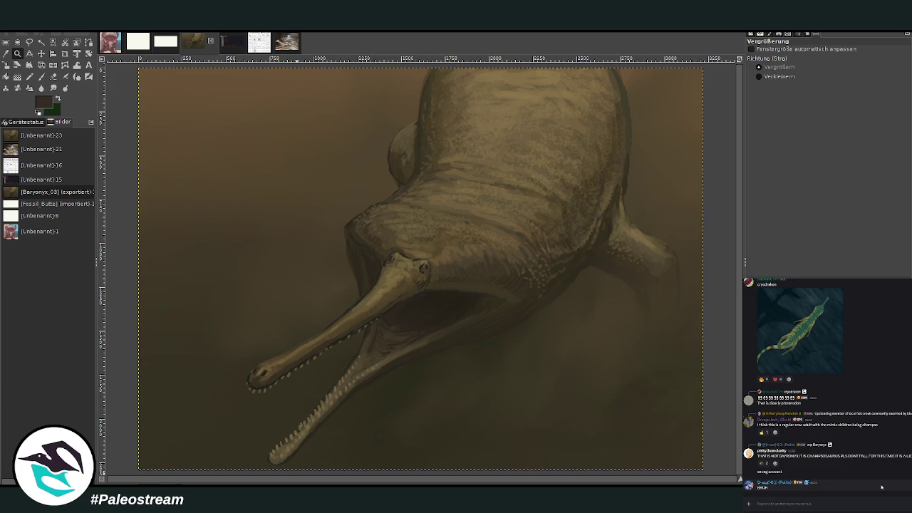
# Step: Display the annotated vote-ranking screenshot and bring up paste options in the Discord message box
pyautogui.scroll(1, 881, 487)
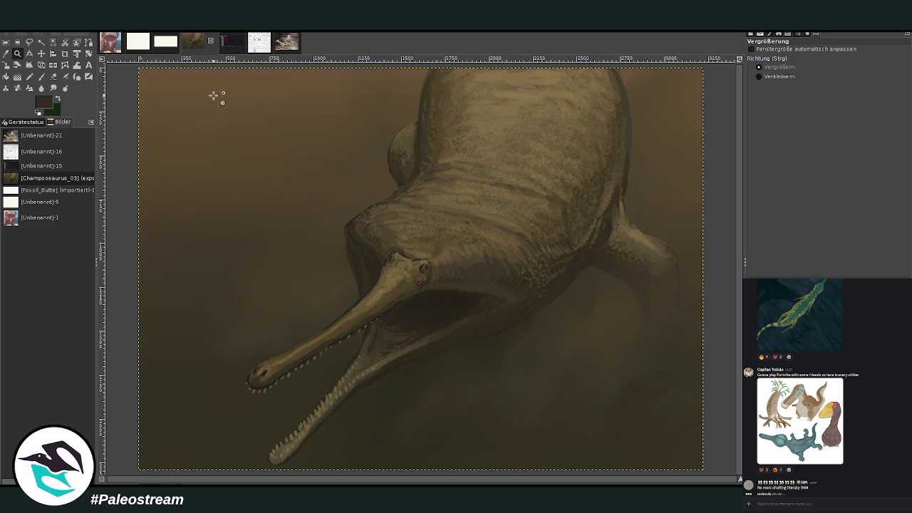
pyautogui.click(237, 47)
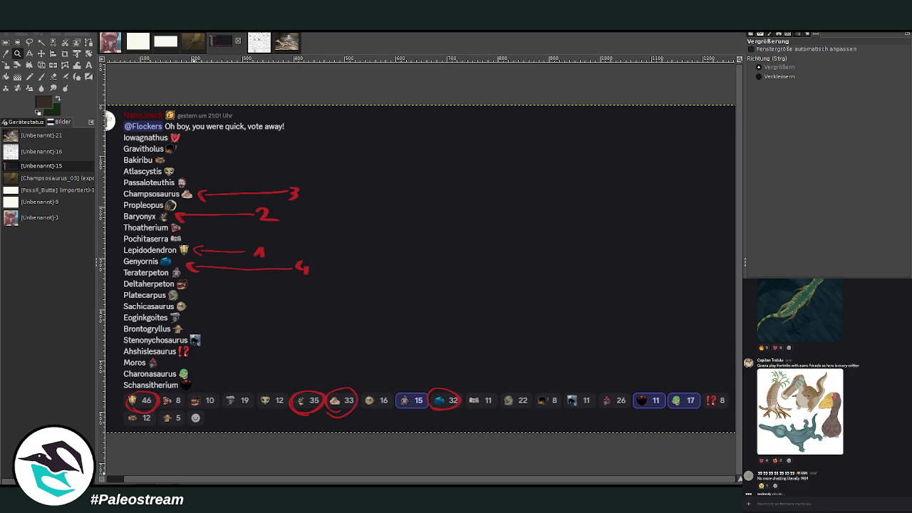
pyautogui.rightClick(819, 502)
# Step: Paste the copied image into the Discord chat and send it
pyautogui.click(828, 497)
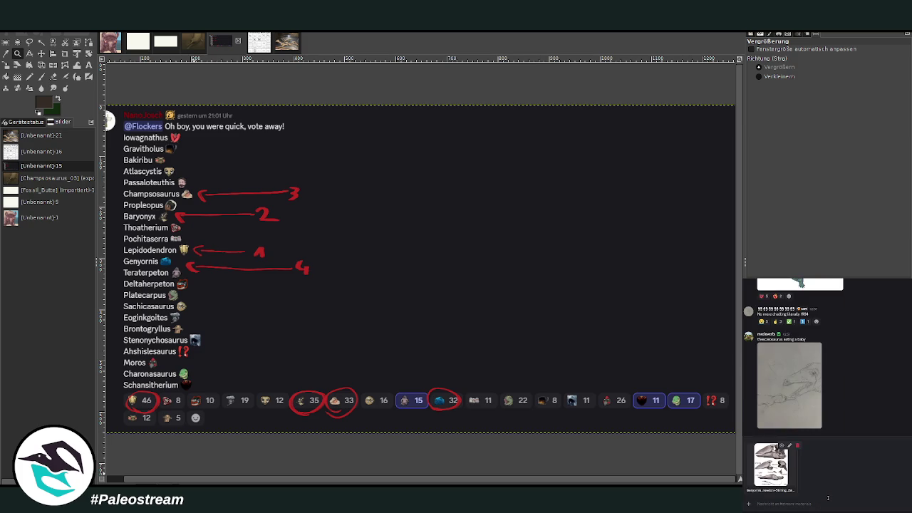
pyautogui.press('Return')
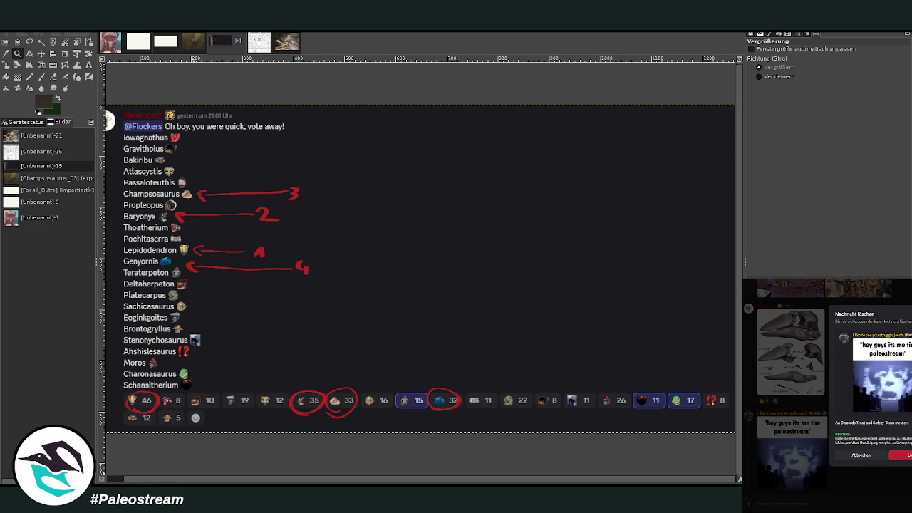
pyautogui.scroll(2, 826, 384)
pyautogui.scroll(1, 827, 384)
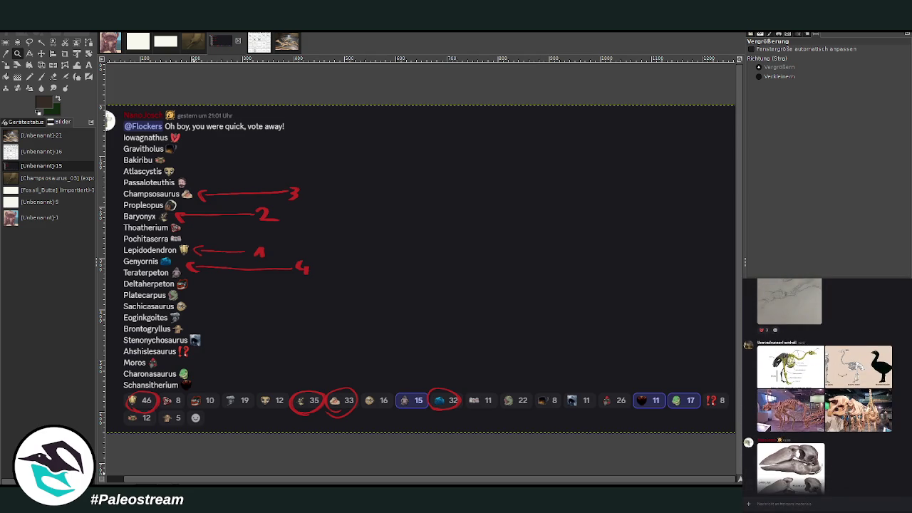
pyautogui.scroll(-1, 826, 385)
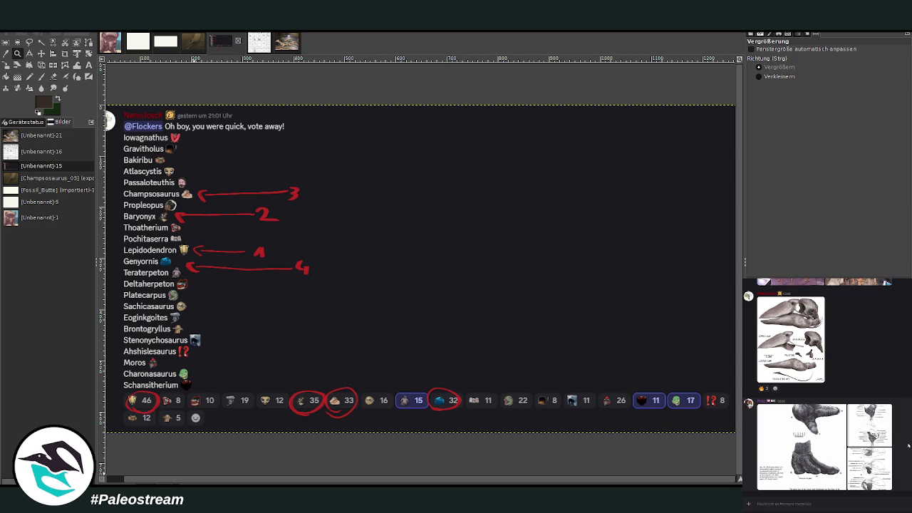
# Step: View the leg-anatomy and skull-muscle references, then return to the Champsosaurus painting
pyautogui.click(887, 437)
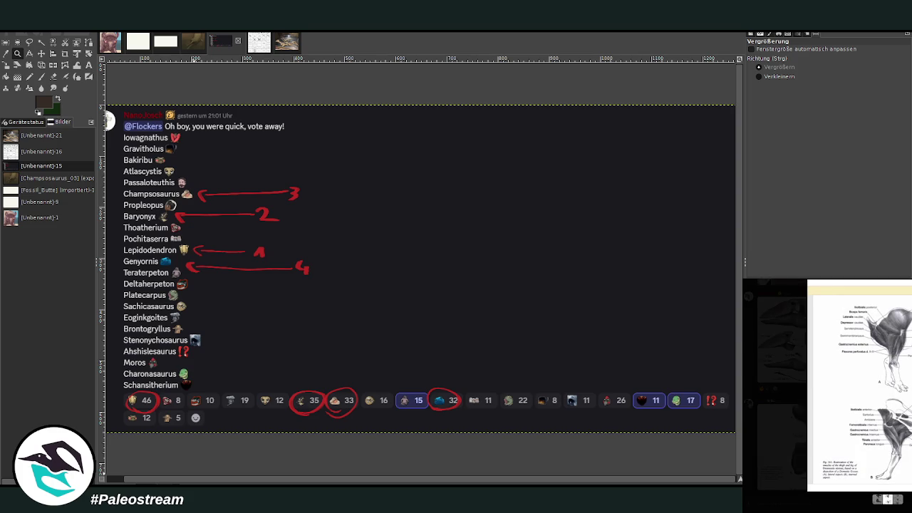
pyautogui.press('Escape')
pyautogui.click(883, 482)
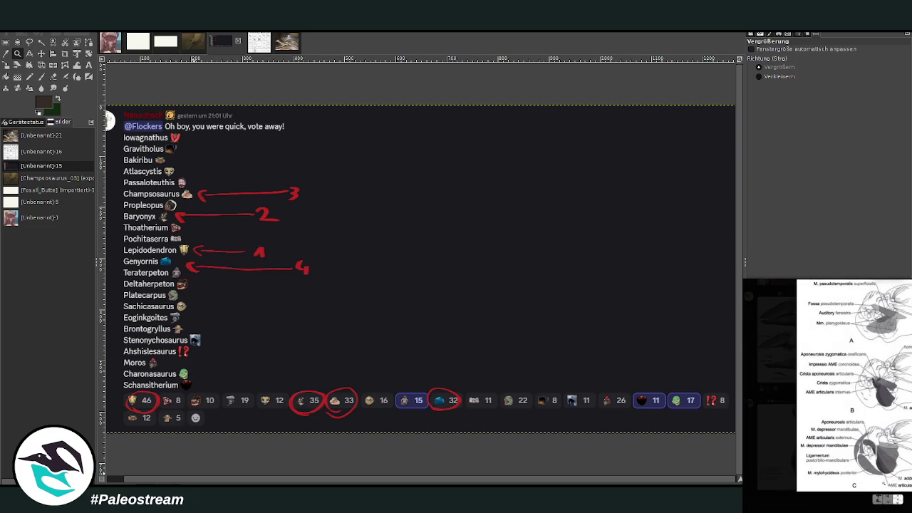
pyautogui.press('Escape')
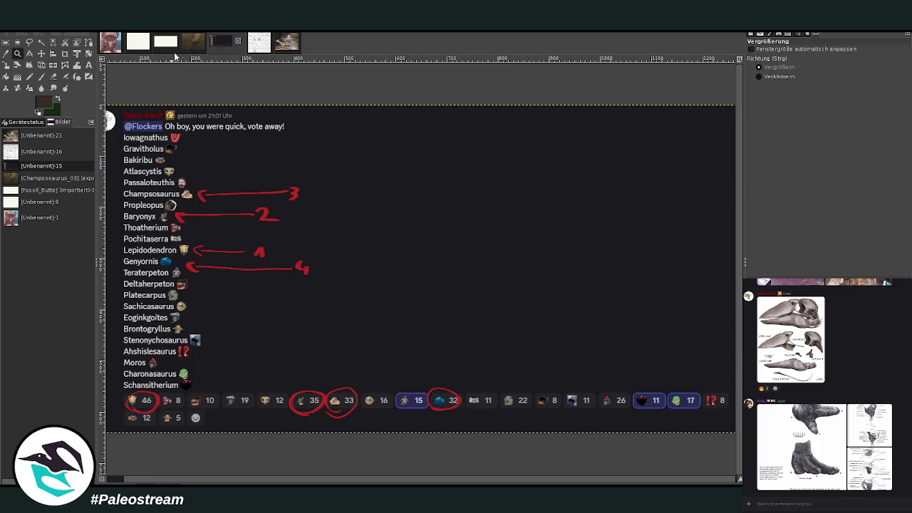
pyautogui.click(191, 43)
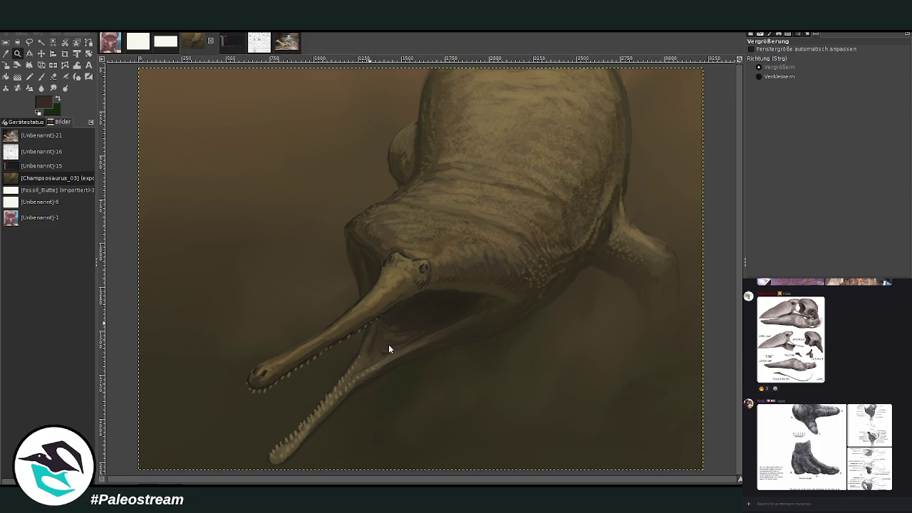
# Step: Paste the leg-muscle figure and crop it to the strip of leg drawings
pyautogui.hotkey('ctrl', 'v')
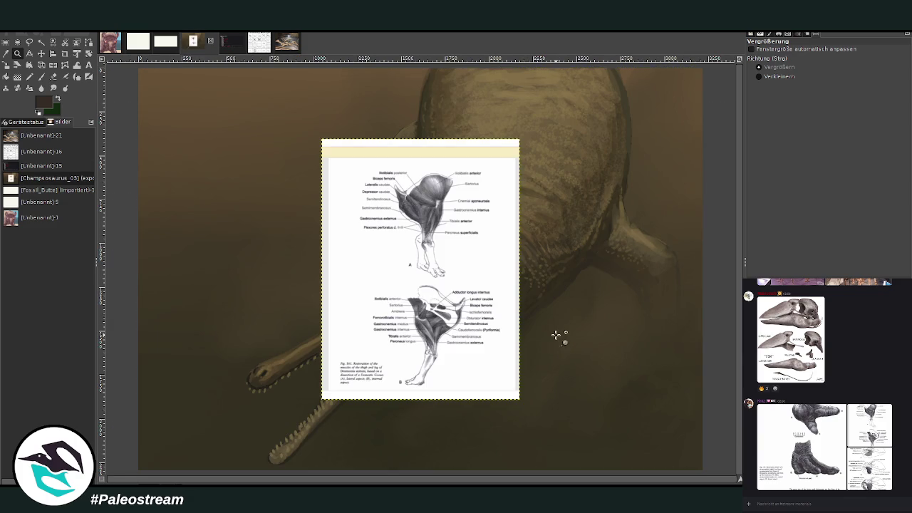
pyautogui.click(64, 53)
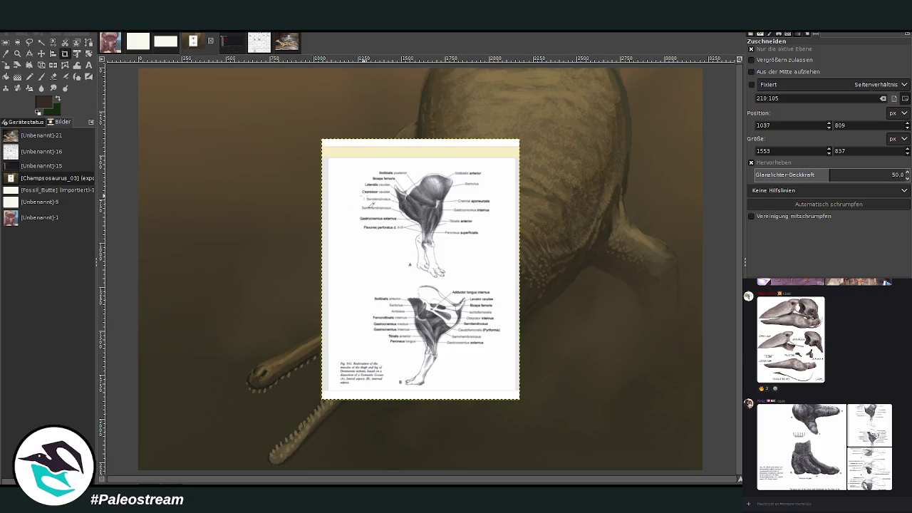
pyautogui.moveTo(391, 172)
pyautogui.mouseDown()
pyautogui.moveTo(464, 397)
pyautogui.moveTo(461, 389)
pyautogui.mouseUp()
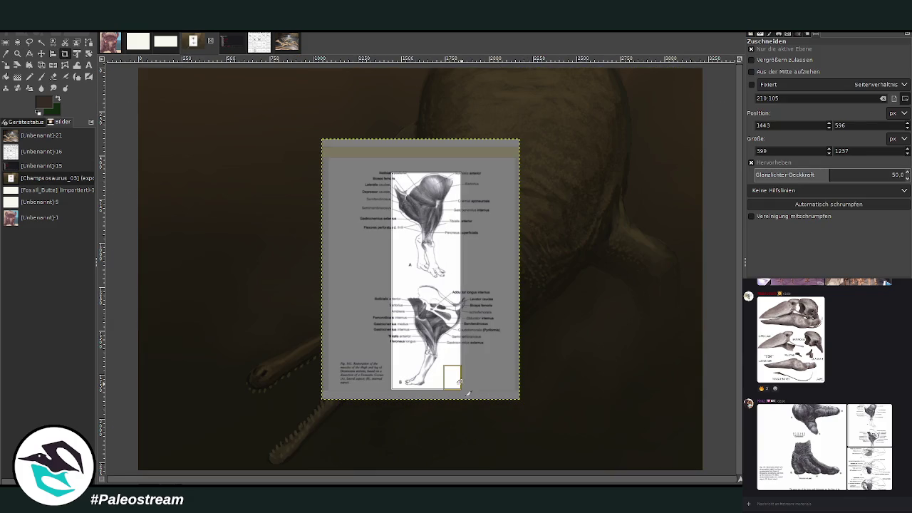
pyautogui.click(436, 314)
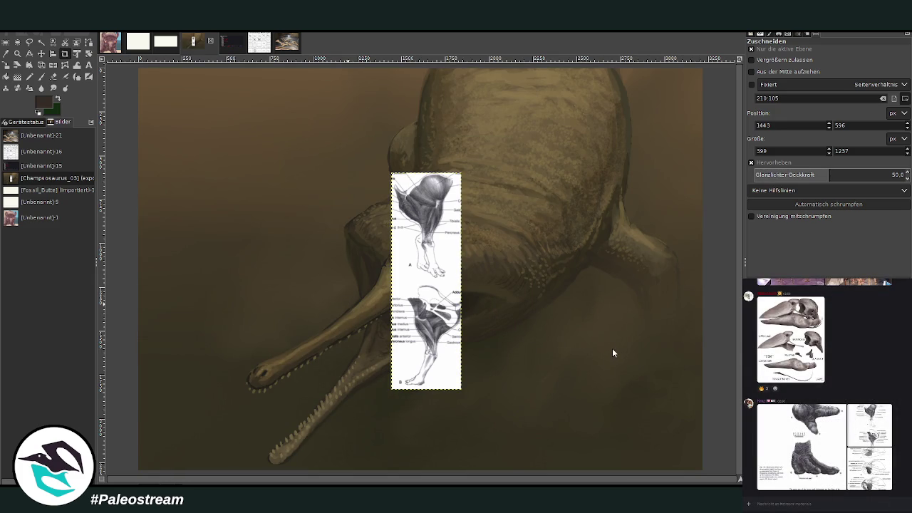
# Step: Paste the foot illustration page and crop it to the foot drawings
pyautogui.hotkey('ctrl', 'v')
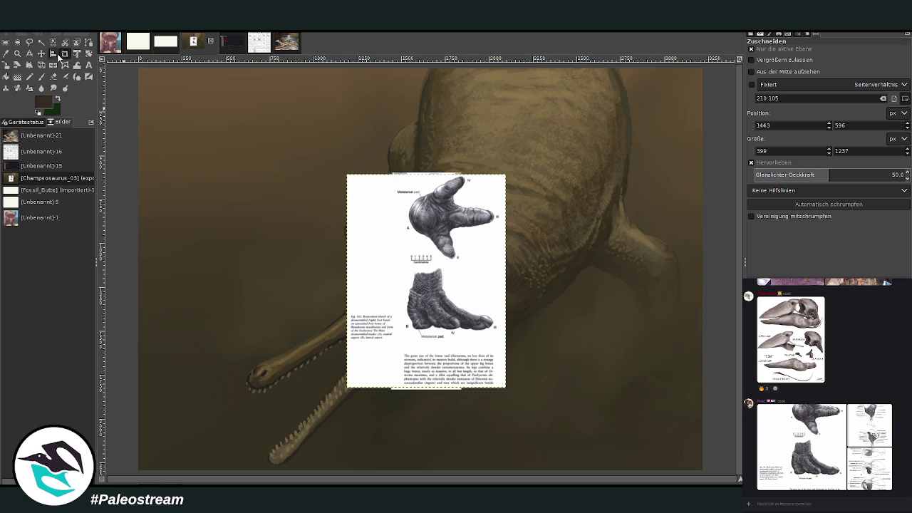
pyautogui.moveTo(402, 180); pyautogui.dragTo(501, 343)
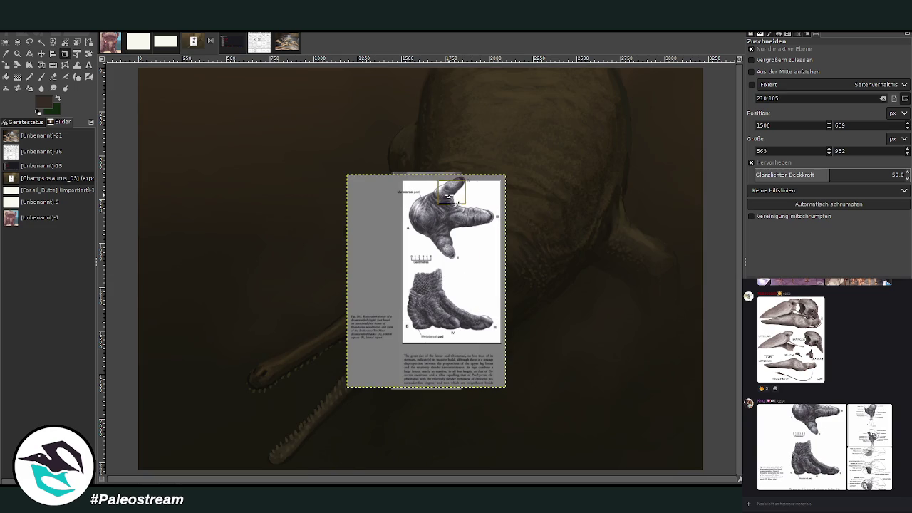
pyautogui.moveTo(452, 181); pyautogui.dragTo(452, 176)
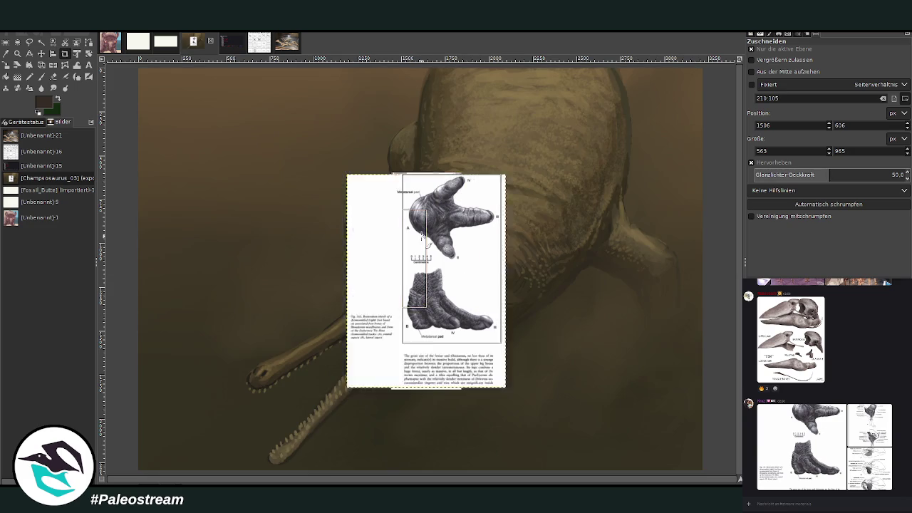
pyautogui.click(422, 234)
# Step: Move the leg strip and foot reference to the painting's top-right
pyautogui.click(40, 54)
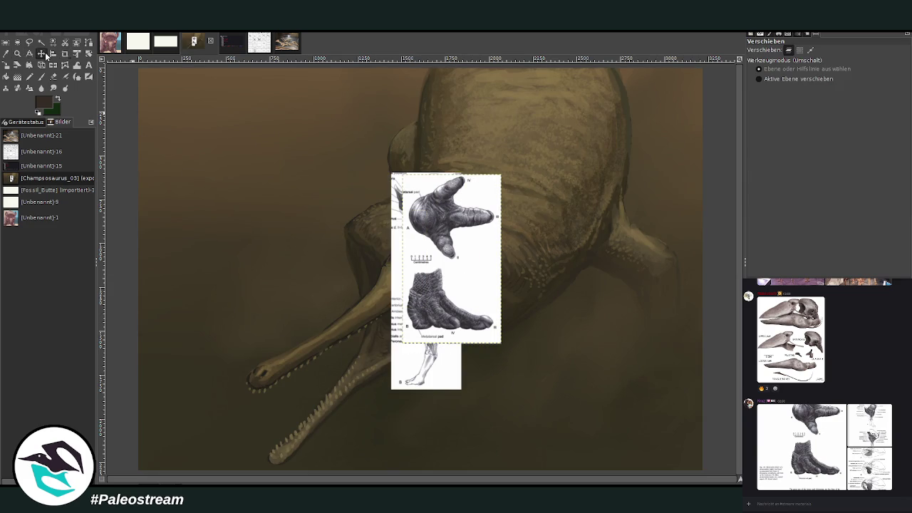
pyautogui.moveTo(463, 272); pyautogui.dragTo(371, 204)
pyautogui.moveTo(426, 307); pyautogui.dragTo(662, 208)
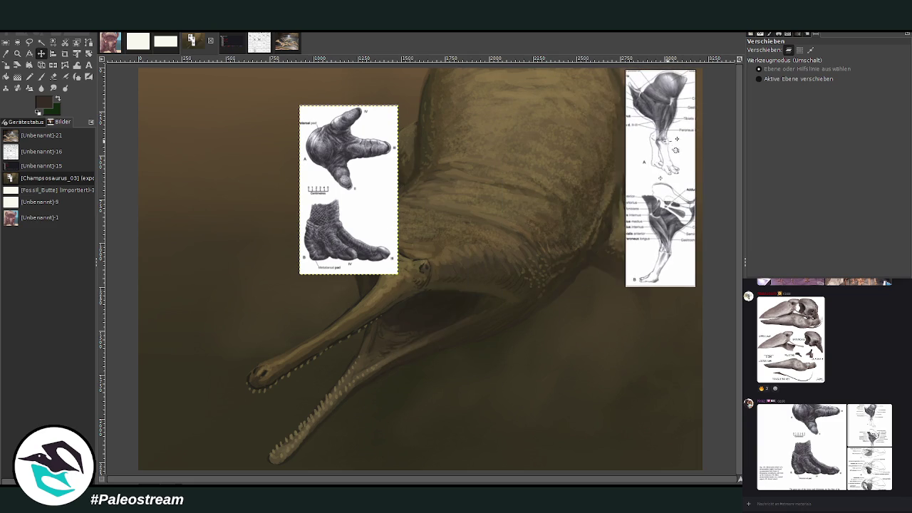
pyautogui.moveTo(336, 165); pyautogui.dragTo(569, 133)
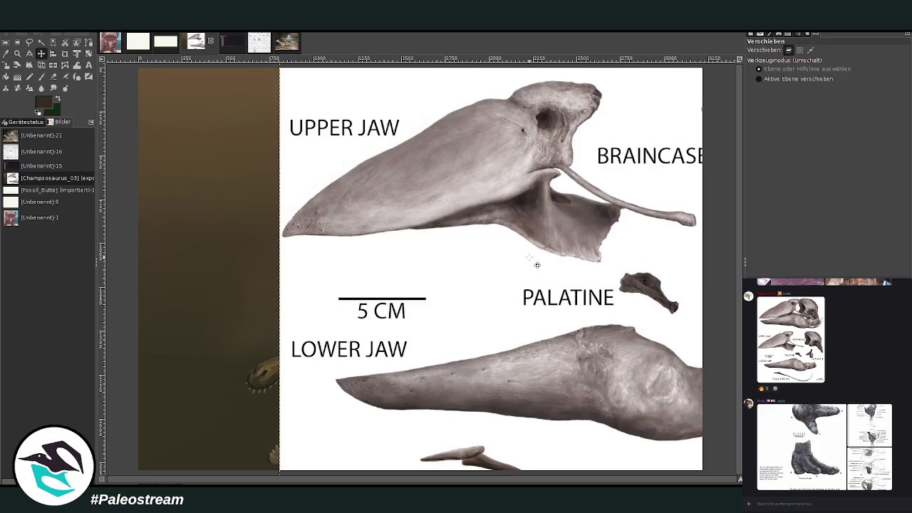
# Step: Scale the skull-bone reference to about 1401×1791 and nudge all references toward the top-right edge
pyautogui.click(6, 65)
pyautogui.click(431, 262)
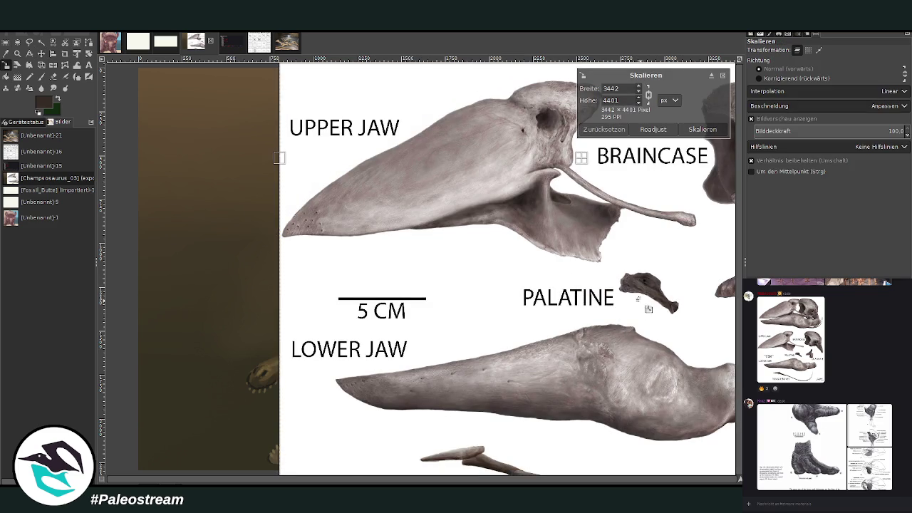
pyautogui.moveTo(548, 136)
pyautogui.mouseDown()
pyautogui.moveTo(452, 267)
pyautogui.moveTo(521, 277)
pyautogui.moveTo(634, 364)
pyautogui.mouseUp()
pyautogui.click(702, 130)
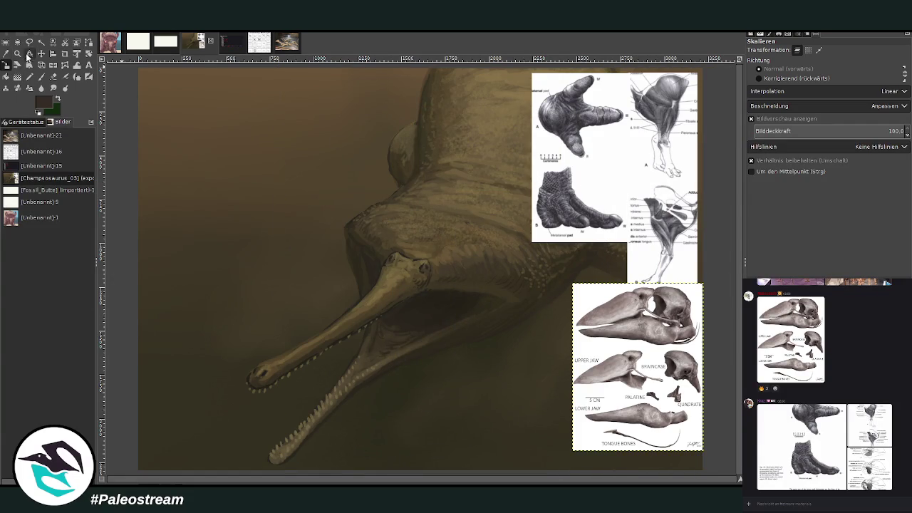
pyautogui.click(41, 53)
pyautogui.moveTo(664, 195); pyautogui.dragTo(673, 180)
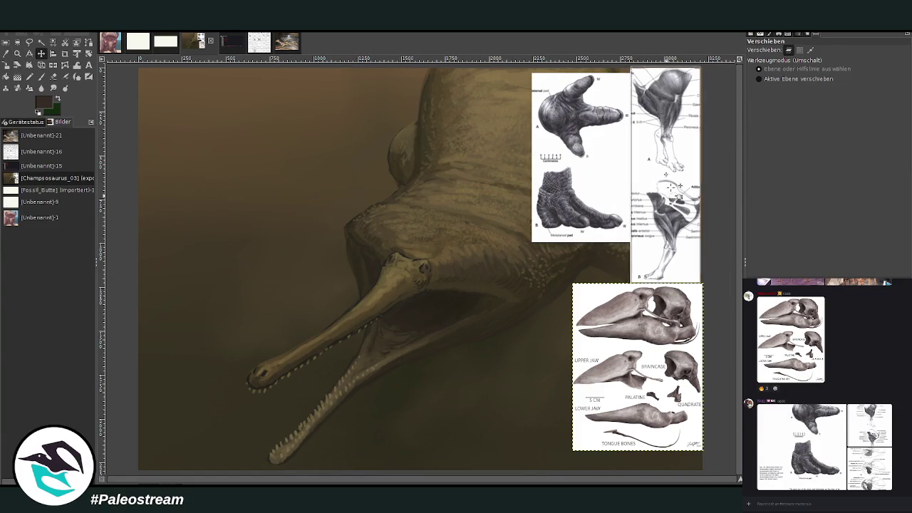
pyautogui.moveTo(602, 175); pyautogui.dragTo(608, 170)
pyautogui.moveTo(658, 333); pyautogui.dragTo(659, 324)
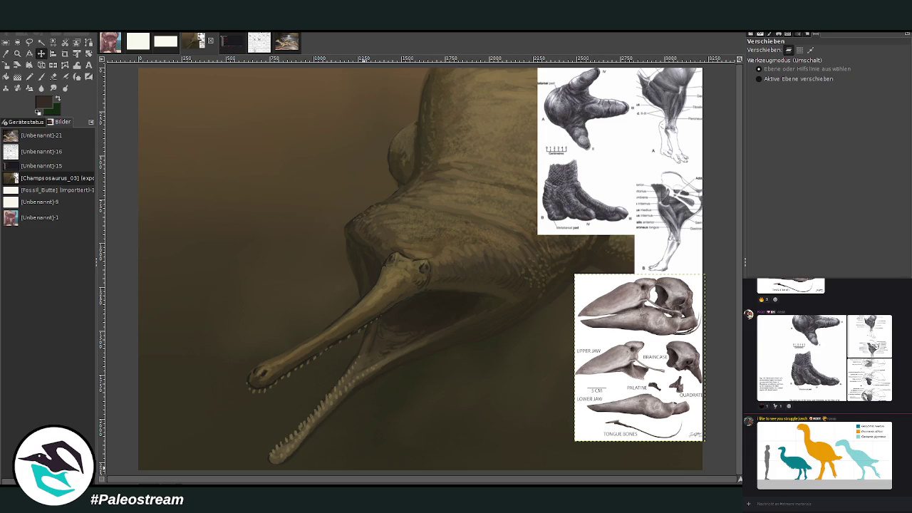
# Step: Send the bird image in the Discord chat, then select the main painting layer
pyautogui.rightClick(820, 502)
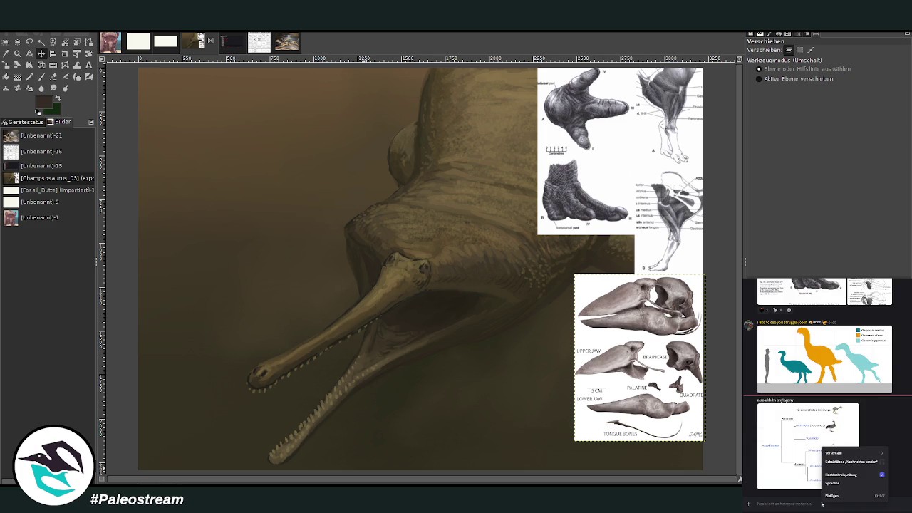
pyautogui.click(830, 498)
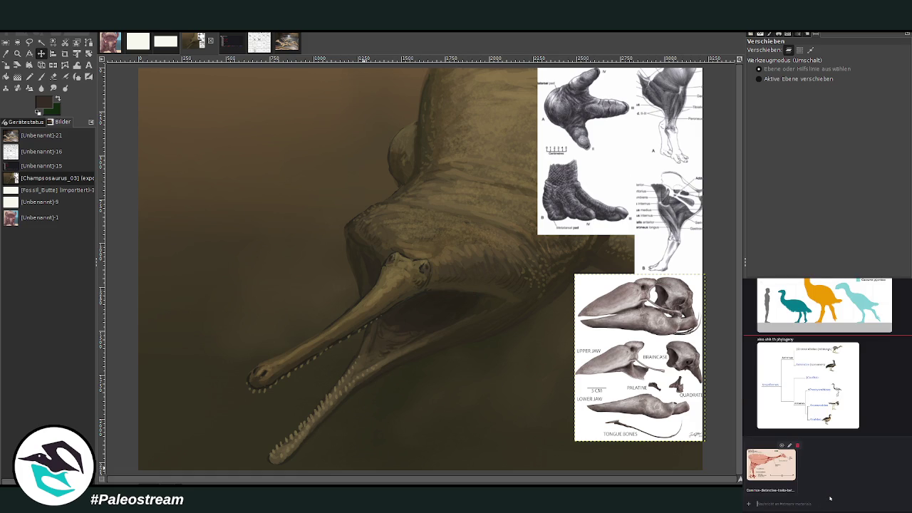
pyautogui.press('Return')
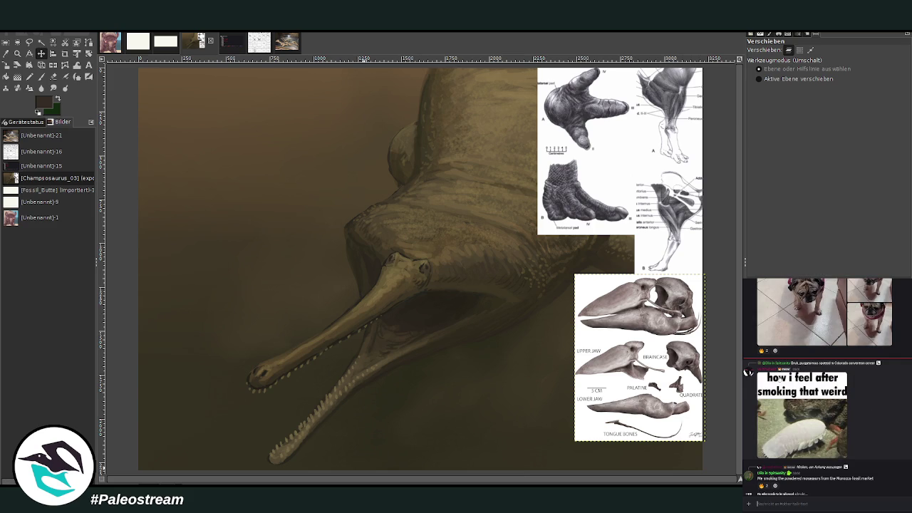
pyautogui.scroll(5, 827, 384)
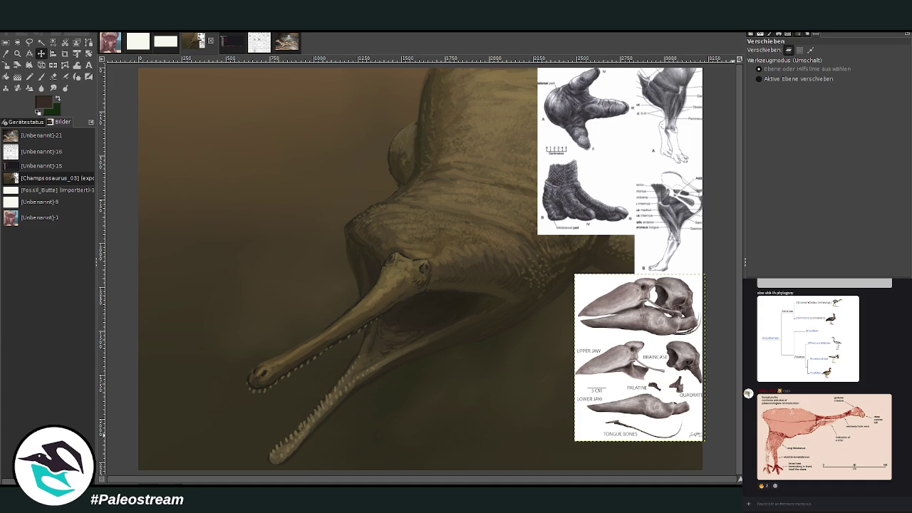
pyautogui.click(342, 193)
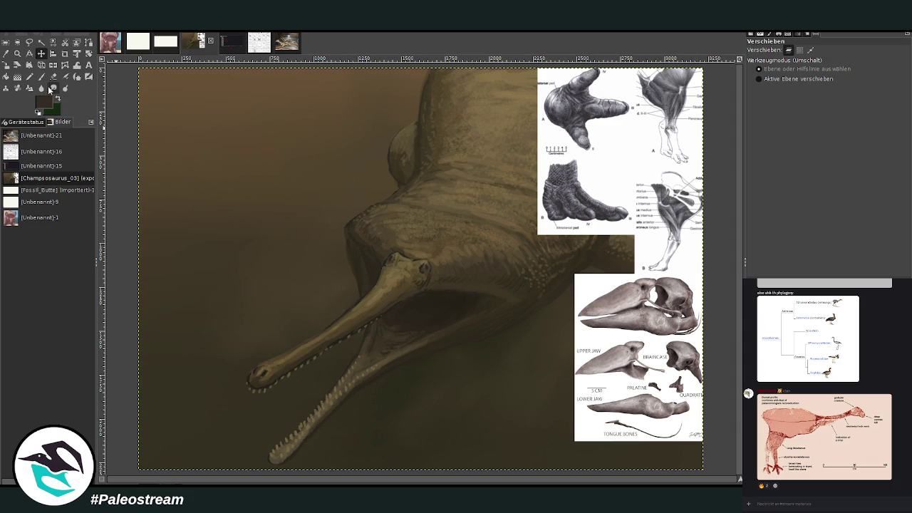
# Step: Paint over the old creature with a white brush at size 785 and opacity 100
pyautogui.press('p')
pyautogui.keyDown('ctrl'); pyautogui.click(674, 327); pyautogui.keyUp('ctrl')
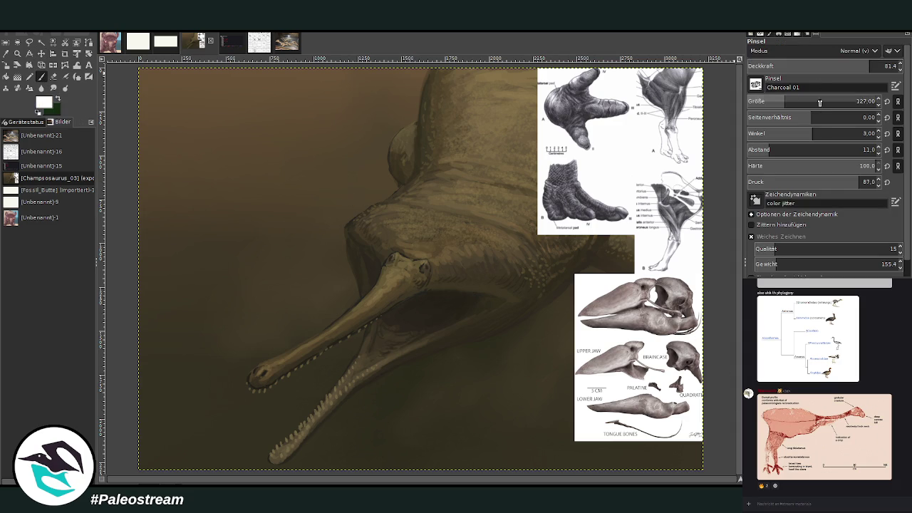
pyautogui.click(837, 101)
pyautogui.moveTo(837, 101); pyautogui.dragTo(865, 101)
pyautogui.click(882, 66)
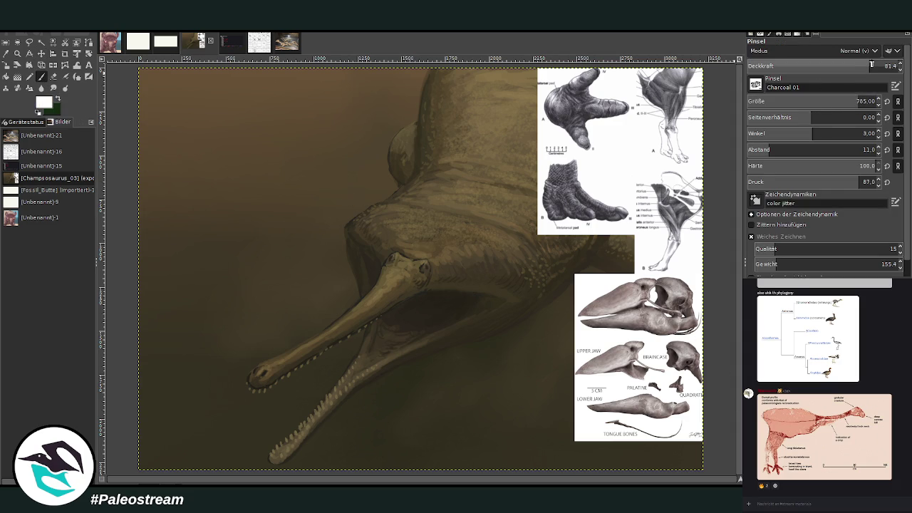
pyautogui.moveTo(342, 121)
pyautogui.mouseDown()
pyautogui.moveTo(541, 166)
pyautogui.moveTo(169, 421)
pyautogui.moveTo(677, 441)
pyautogui.moveTo(263, 437)
pyautogui.moveTo(207, 428)
pyautogui.moveTo(705, 390)
pyautogui.moveTo(264, 387)
pyautogui.moveTo(458, 397)
pyautogui.moveTo(542, 335)
pyautogui.moveTo(195, 295)
pyautogui.moveTo(248, 193)
pyautogui.moveTo(358, 356)
pyautogui.moveTo(506, 273)
pyautogui.moveTo(204, 223)
pyautogui.moveTo(336, 316)
pyautogui.moveTo(499, 356)
pyautogui.moveTo(466, 140)
pyautogui.moveTo(602, 264)
pyautogui.mouseUp()
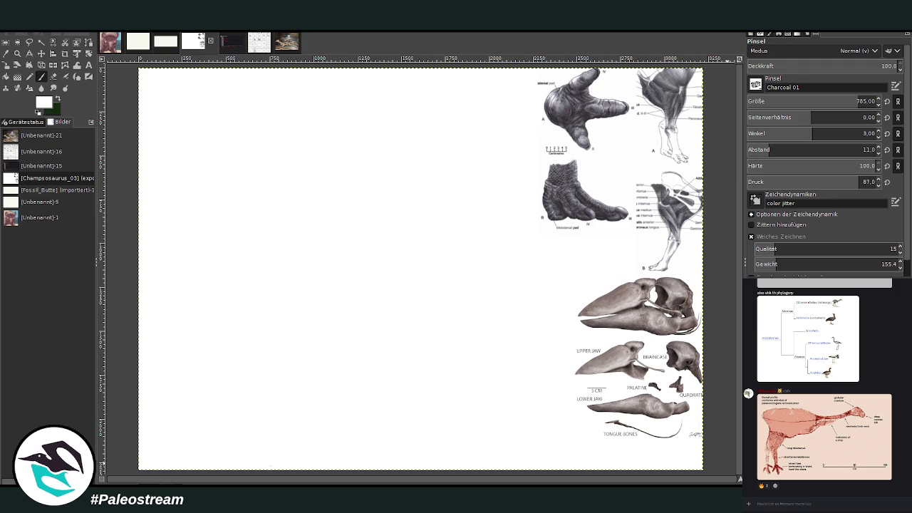
# Step: Close the enlarged skeleton image in chat and return to the Paintbrush with the dark colour
pyautogui.press('s')
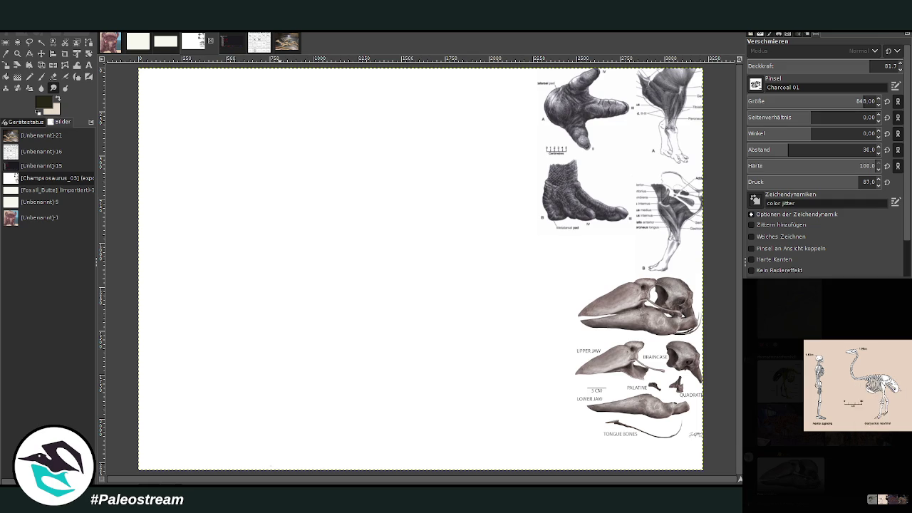
pyautogui.click(780, 493)
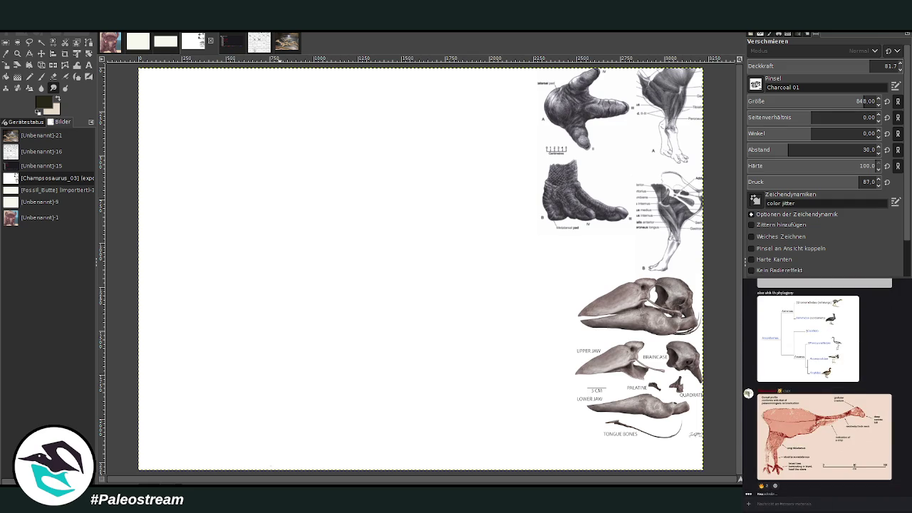
pyautogui.press('p')
pyautogui.press('x')
pyautogui.hotkey('ctrl', 'z')
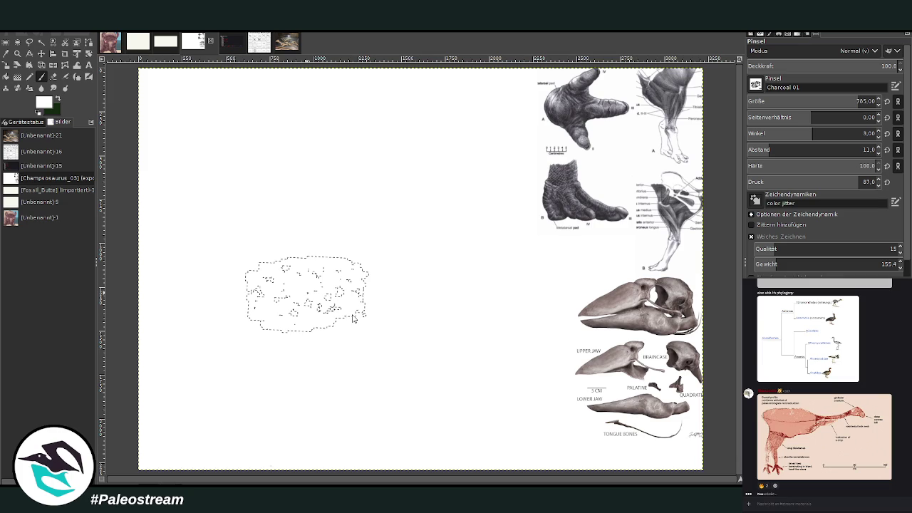
# Step: Paste the two-view bird skeleton reference and place it at the top right beside the foot bones
pyautogui.hotkey('ctrl', 'shift', 'a')
pyautogui.hotkey('ctrl', 'v')
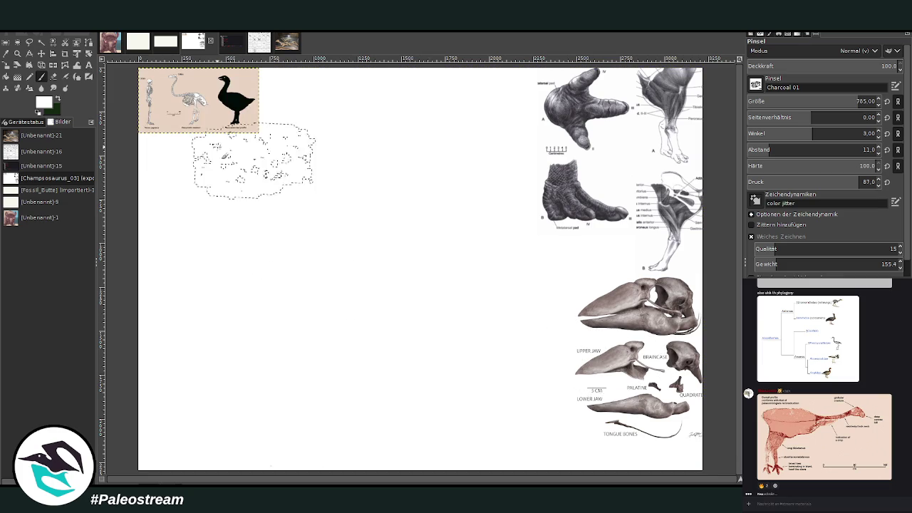
pyautogui.click(41, 54)
pyautogui.moveTo(241, 109); pyautogui.dragTo(567, 110)
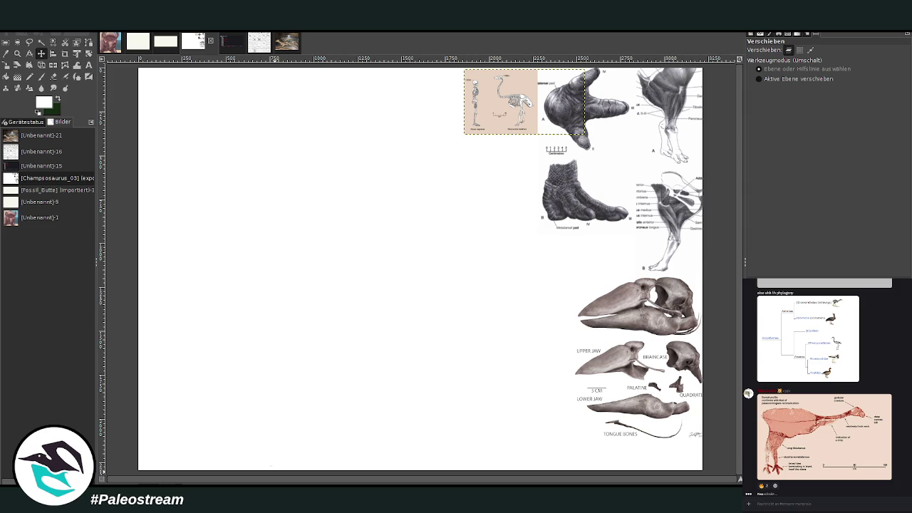
pyautogui.click(40, 76)
pyautogui.click(58, 101)
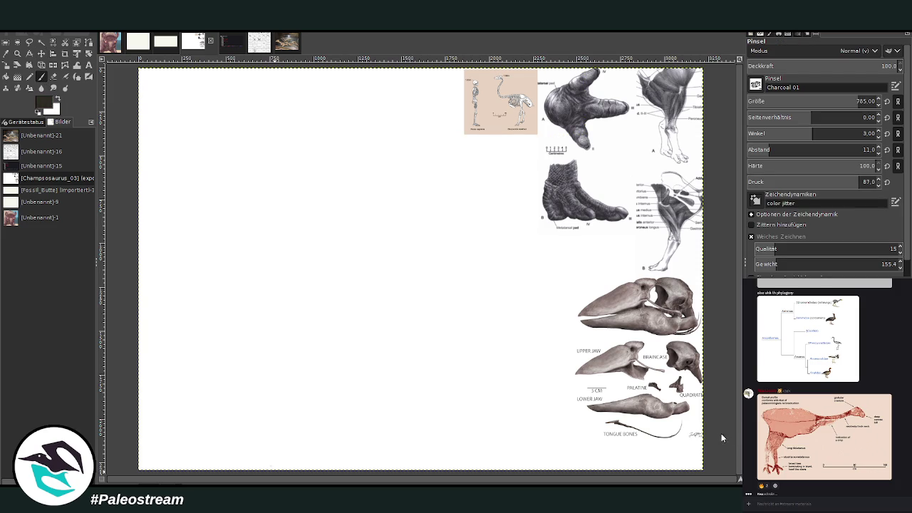
# Step: Sketch a rough charcoal bird with a round body, two legs, wings and a long neck
pyautogui.press('s')
pyautogui.press('p')
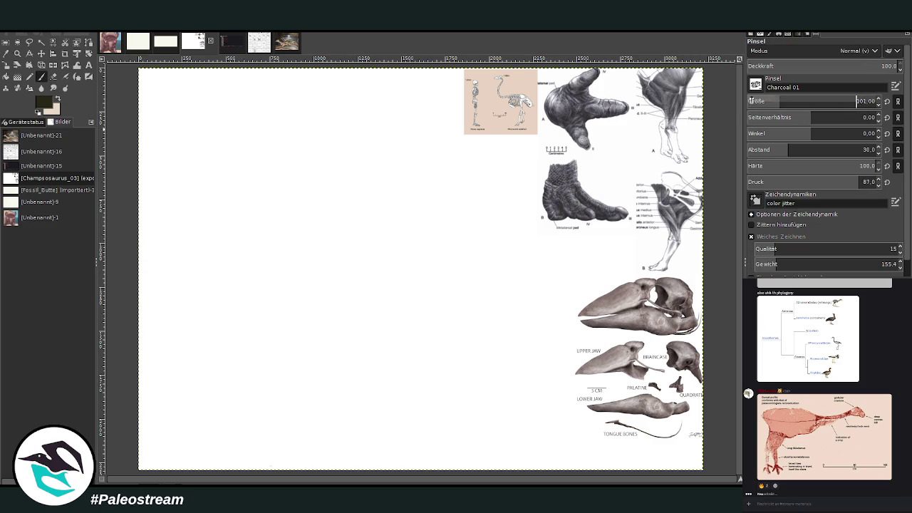
pyautogui.moveTo(405, 249)
pyautogui.mouseDown()
pyautogui.moveTo(296, 270)
pyautogui.moveTo(347, 302)
pyautogui.moveTo(383, 308)
pyautogui.mouseUp()
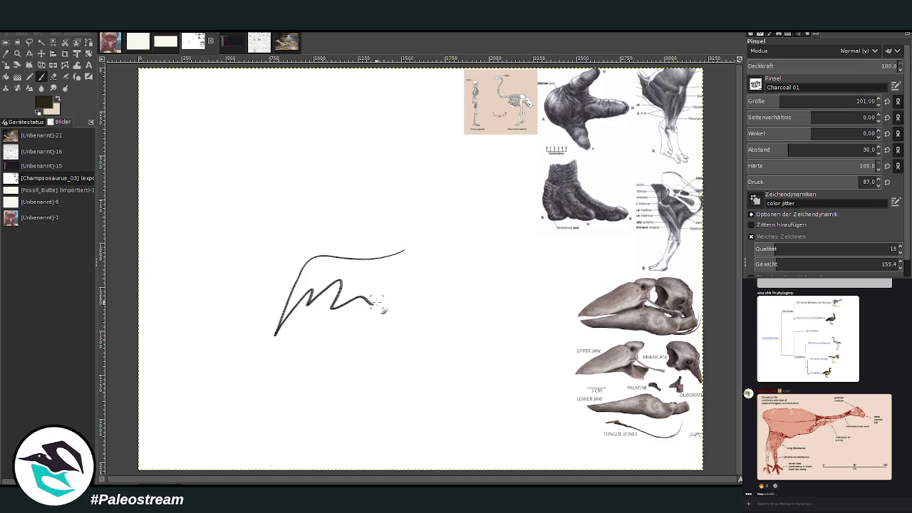
pyautogui.hotkey('ctrl', 'z')
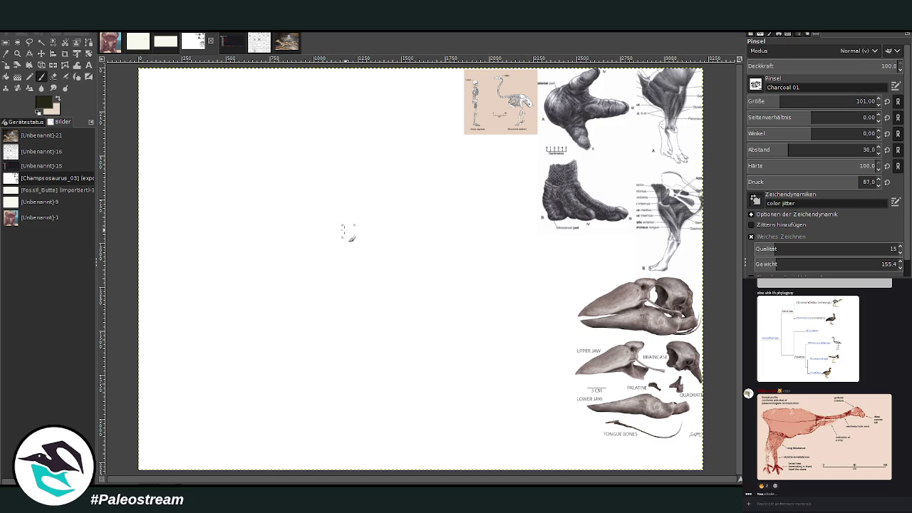
pyautogui.moveTo(340, 258); pyautogui.dragTo(312, 327)
pyautogui.moveTo(393, 262)
pyautogui.mouseDown()
pyautogui.moveTo(321, 335)
pyautogui.moveTo(331, 418)
pyautogui.mouseUp()
pyautogui.moveTo(337, 349); pyautogui.dragTo(327, 430)
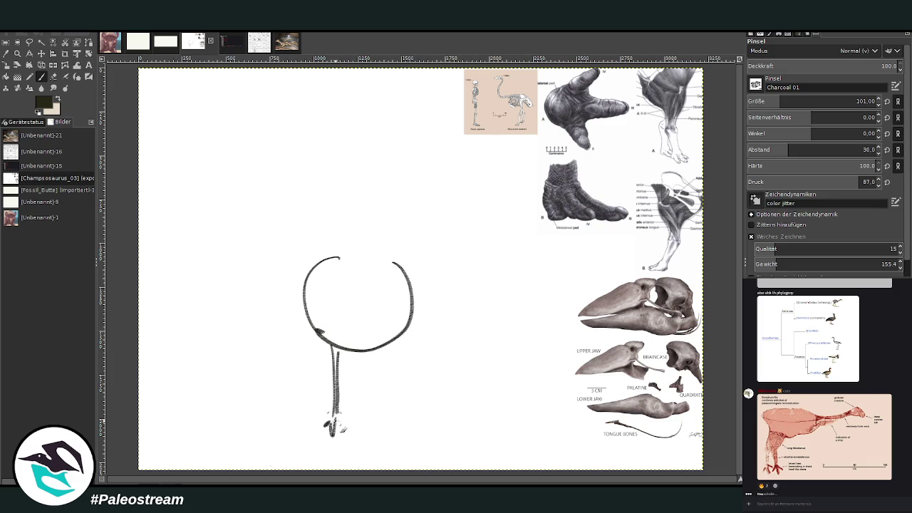
pyautogui.moveTo(358, 350); pyautogui.dragTo(354, 430)
pyautogui.moveTo(322, 259); pyautogui.dragTo(305, 249)
pyautogui.moveTo(411, 250)
pyautogui.mouseDown()
pyautogui.moveTo(396, 262)
pyautogui.moveTo(358, 163)
pyautogui.mouseUp()
pyautogui.moveTo(364, 248)
pyautogui.mouseDown()
pyautogui.moveTo(358, 136)
pyautogui.moveTo(379, 133)
pyautogui.moveTo(372, 150)
pyautogui.moveTo(362, 132)
pyautogui.moveTo(378, 135)
pyautogui.mouseUp()
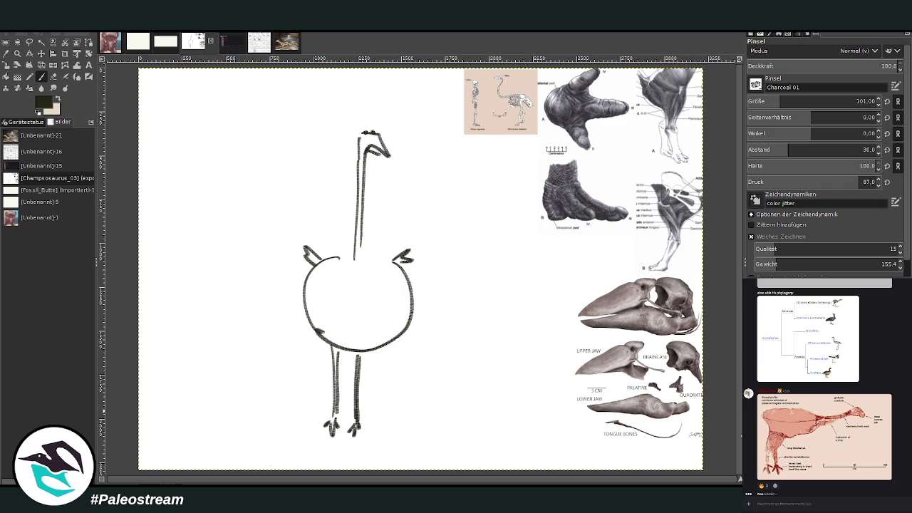
# Step: Undo the bird sketch, set the charcoal brush to size 116 and opacity 90.5, and pick tan
pyautogui.hotkey('ctrl', 'z')
pyautogui.hotkey('ctrl', 'z')
pyautogui.hotkey('ctrl', 'z')
pyautogui.hotkey('ctrl', 'z')
pyautogui.hotkey('ctrl', 'z')
pyautogui.hotkey('ctrl', 'z')
pyautogui.hotkey('ctrl', 'z')
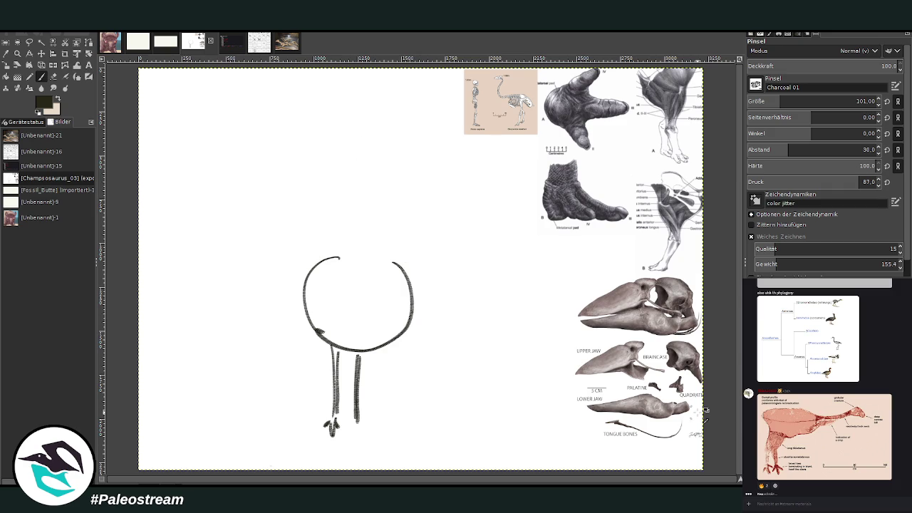
pyautogui.hotkey('ctrl', 'z')
pyautogui.hotkey('ctrl', 'z')
pyautogui.hotkey('ctrl', 'z')
pyautogui.hotkey('ctrl', 'z')
pyautogui.hotkey('ctrl', 'z')
pyautogui.hotkey('ctrl', 'z')
pyautogui.hotkey('ctrl', 'z')
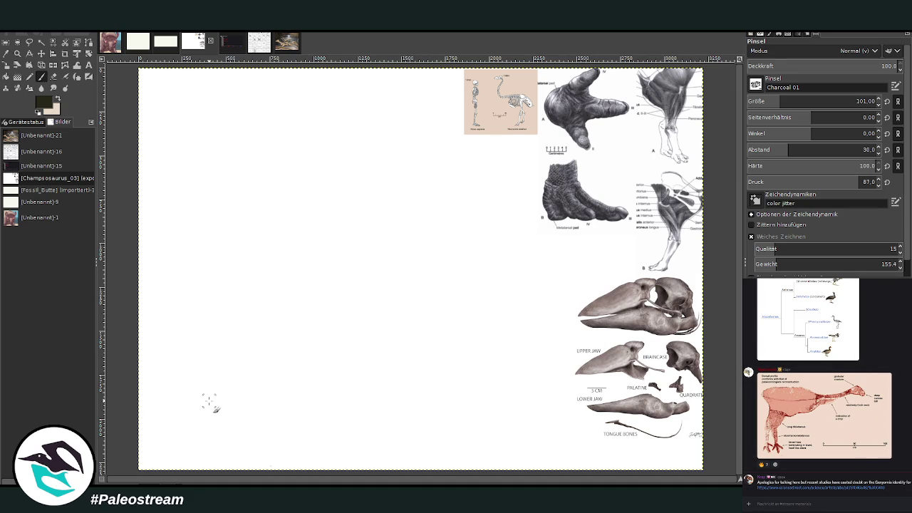
pyautogui.click(777, 99)
pyautogui.click(866, 66)
pyautogui.moveTo(866, 66); pyautogui.dragTo(883, 65)
pyautogui.click(57, 101)
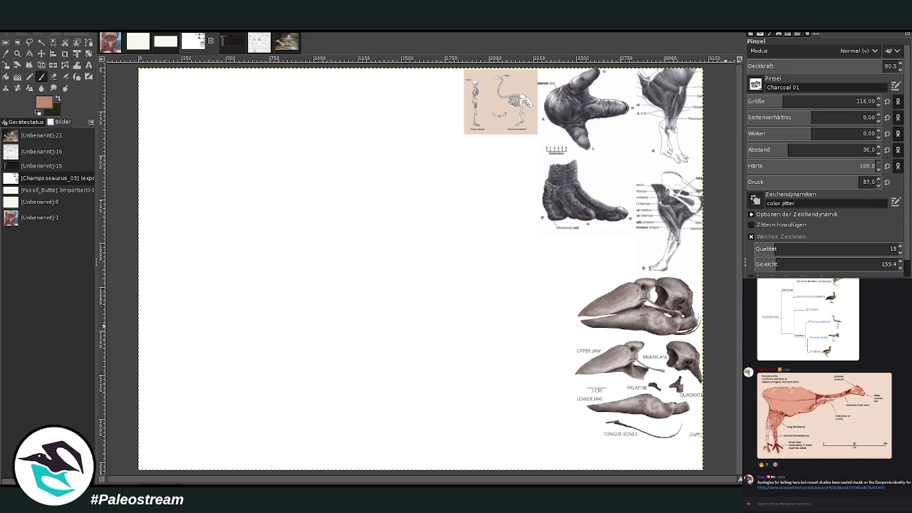
# Step: Bucket-fill the white canvas background with tan, then restore the Paintbrush and dark paint colour
pyautogui.click(6, 76)
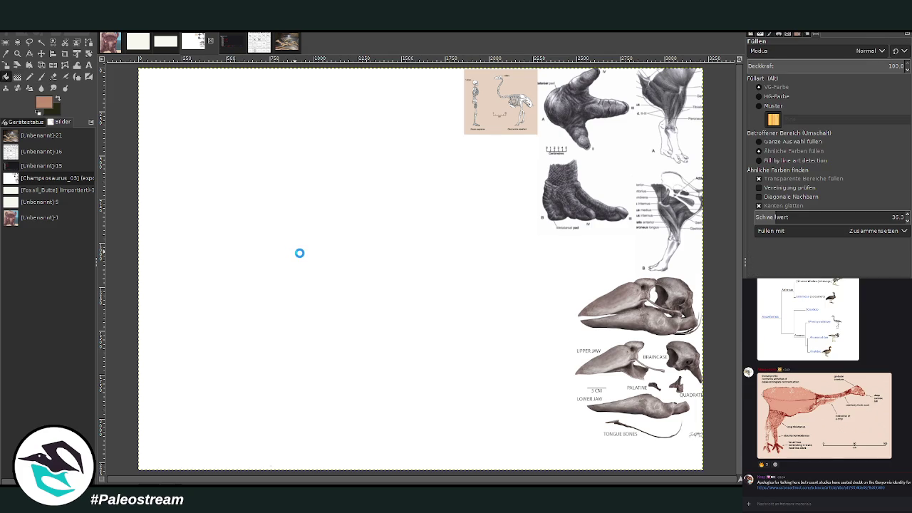
pyautogui.click(301, 252)
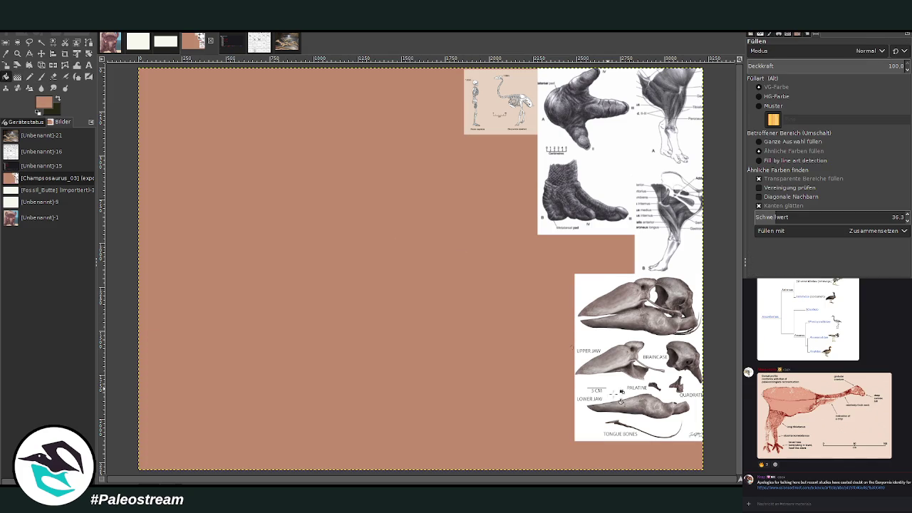
pyautogui.click(41, 77)
pyautogui.press('x')
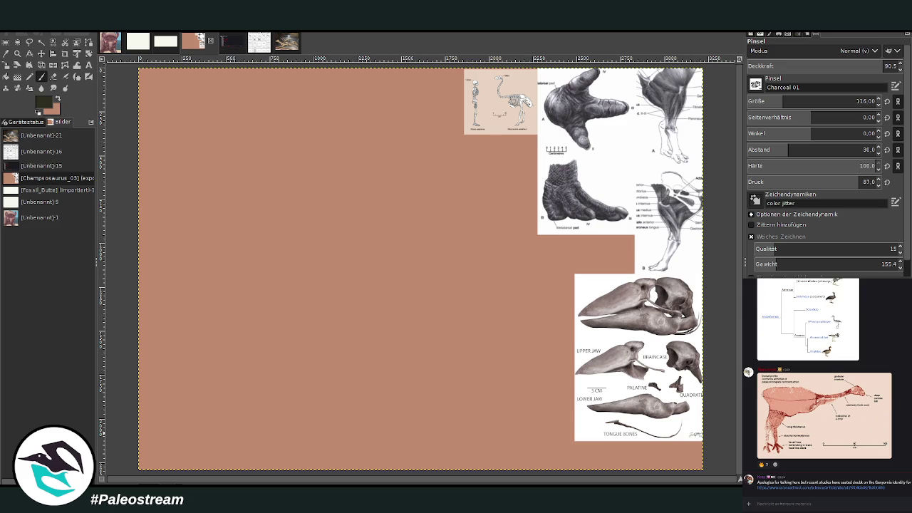
# Step: With the brush at size 151 and opacity 77, sketch the body outline, neck, chest and legs
pyautogui.moveTo(819, 101); pyautogui.dragTo(837, 101)
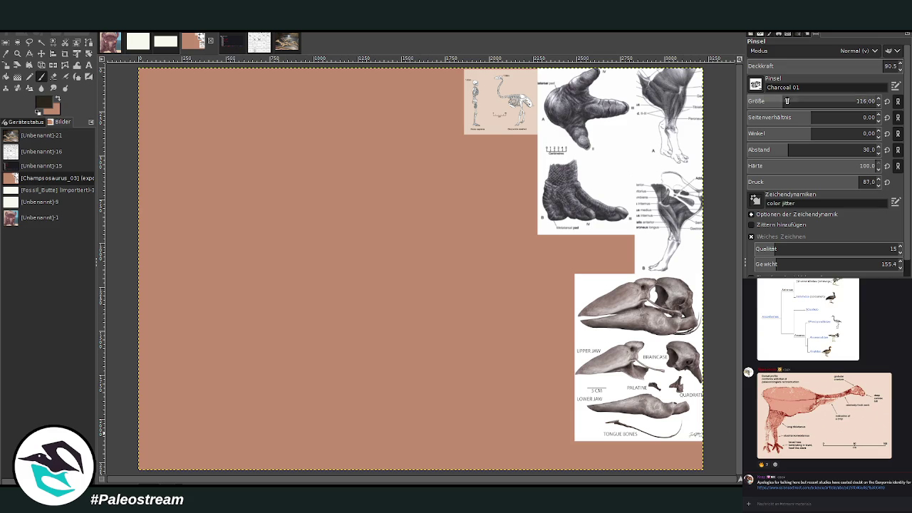
pyautogui.moveTo(876, 65); pyautogui.dragTo(858, 66)
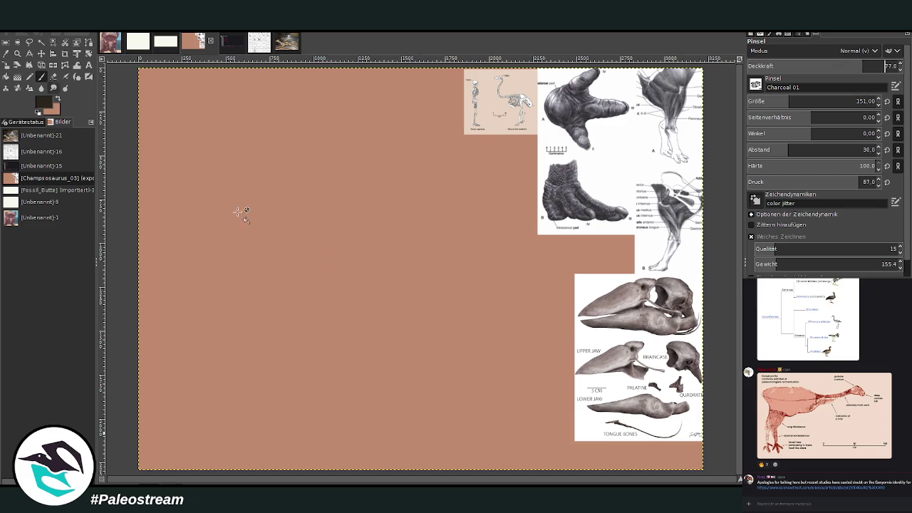
pyautogui.moveTo(266, 279)
pyautogui.mouseDown()
pyautogui.moveTo(332, 248)
pyautogui.moveTo(379, 280)
pyautogui.moveTo(261, 284)
pyautogui.moveTo(228, 328)
pyautogui.mouseUp()
pyautogui.moveTo(266, 274)
pyautogui.mouseDown()
pyautogui.moveTo(230, 324)
pyautogui.moveTo(226, 367)
pyautogui.moveTo(253, 373)
pyautogui.moveTo(305, 361)
pyautogui.moveTo(295, 375)
pyautogui.moveTo(339, 347)
pyautogui.mouseUp()
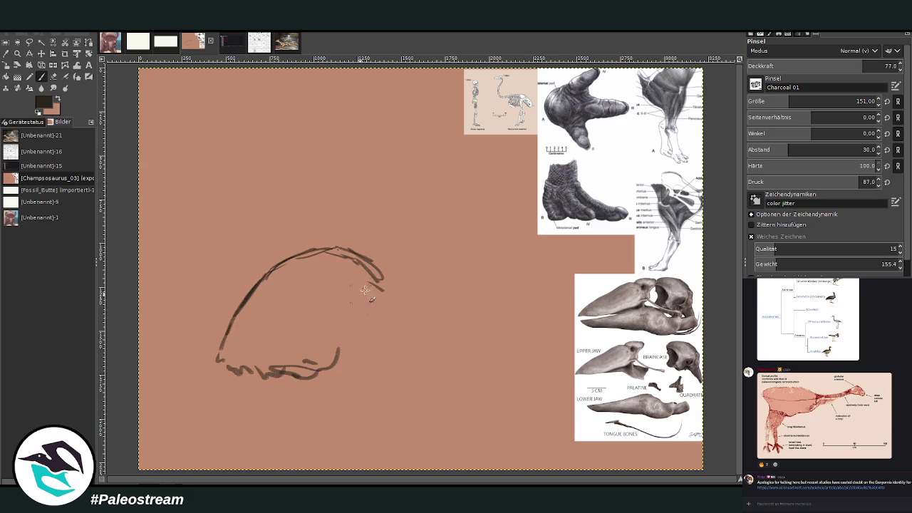
pyautogui.moveTo(365, 265); pyautogui.dragTo(385, 287)
pyautogui.moveTo(342, 251)
pyautogui.mouseDown()
pyautogui.moveTo(388, 275)
pyautogui.moveTo(391, 243)
pyautogui.moveTo(395, 263)
pyautogui.mouseUp()
pyautogui.moveTo(407, 188)
pyautogui.mouseDown()
pyautogui.moveTo(431, 235)
pyautogui.moveTo(395, 324)
pyautogui.mouseUp()
pyautogui.moveTo(429, 230)
pyautogui.mouseDown()
pyautogui.moveTo(398, 329)
pyautogui.moveTo(310, 367)
pyautogui.mouseUp()
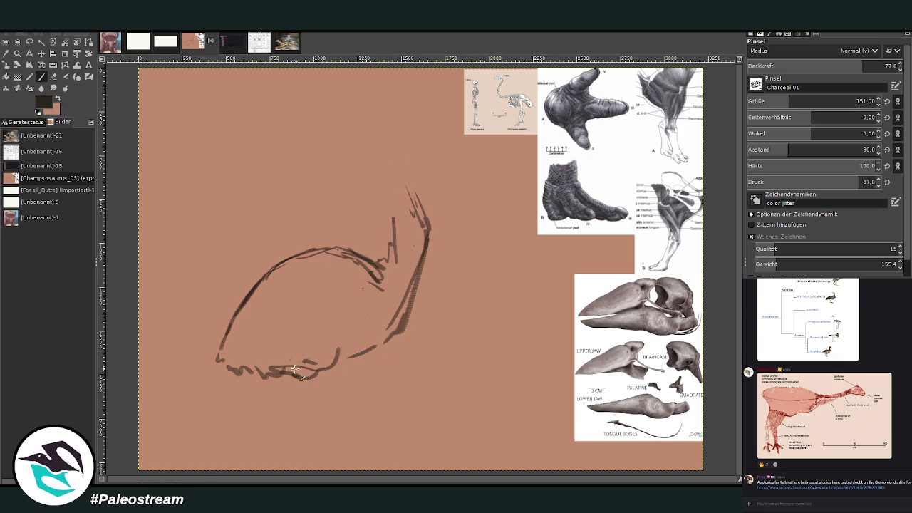
pyautogui.moveTo(399, 318)
pyautogui.mouseDown()
pyautogui.moveTo(312, 384)
pyautogui.moveTo(275, 365)
pyautogui.moveTo(289, 389)
pyautogui.mouseUp()
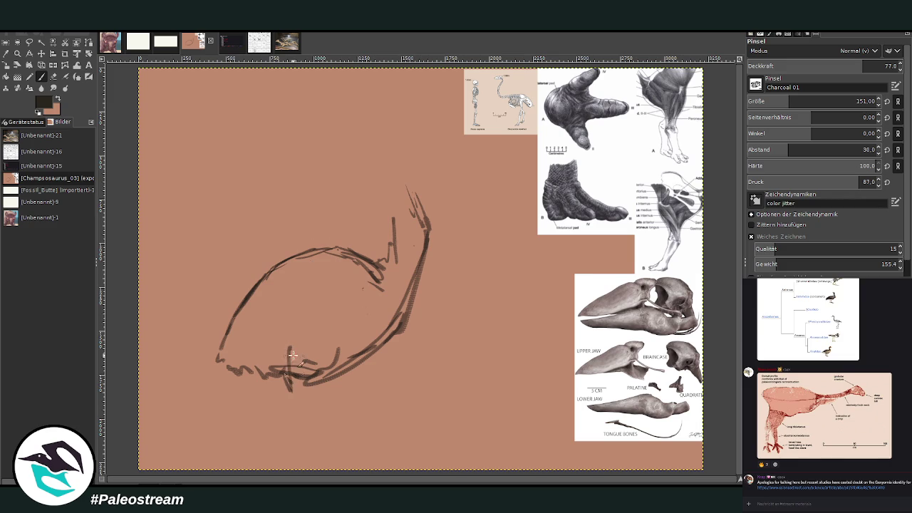
pyautogui.moveTo(271, 359); pyautogui.dragTo(289, 416)
pyautogui.moveTo(305, 362)
pyautogui.mouseDown()
pyautogui.moveTo(303, 418)
pyautogui.moveTo(293, 427)
pyautogui.mouseUp()
# Step: Set brush spacing to 17 and sketch the foot, lower legs, back of the neck and back
pyautogui.click(776, 150)
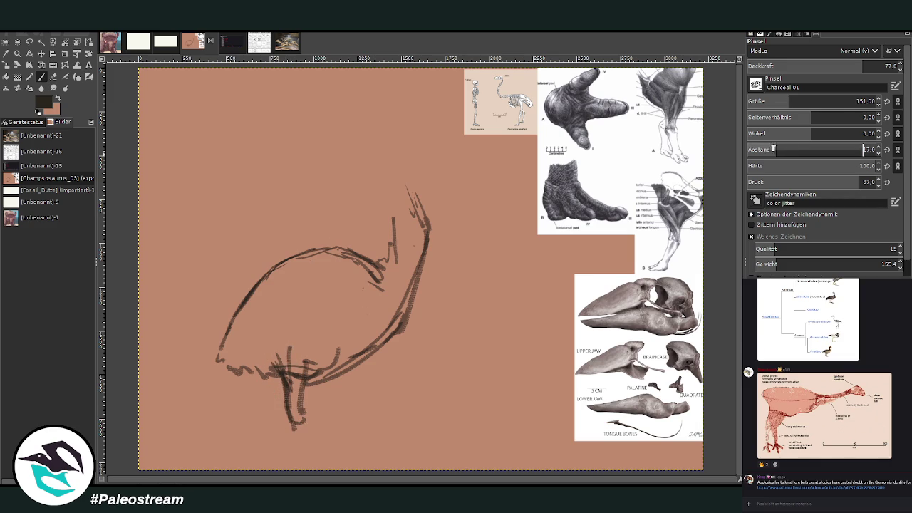
pyautogui.moveTo(284, 379); pyautogui.dragTo(292, 434)
pyautogui.moveTo(308, 399); pyautogui.dragTo(292, 463)
pyautogui.moveTo(302, 421); pyautogui.dragTo(305, 463)
pyautogui.moveTo(342, 369)
pyautogui.mouseDown()
pyautogui.moveTo(314, 413)
pyautogui.moveTo(311, 389)
pyautogui.moveTo(315, 429)
pyautogui.mouseUp()
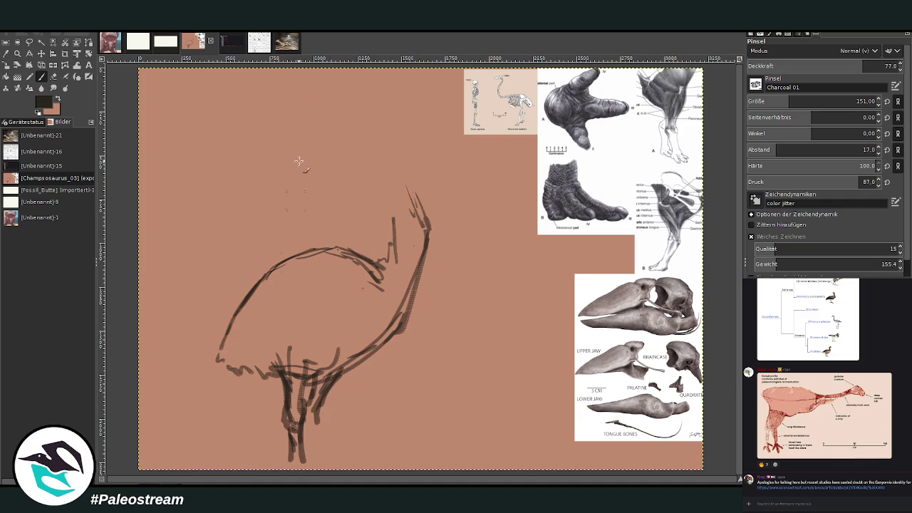
pyautogui.moveTo(389, 261); pyautogui.dragTo(391, 186)
pyautogui.moveTo(374, 265); pyautogui.dragTo(272, 276)
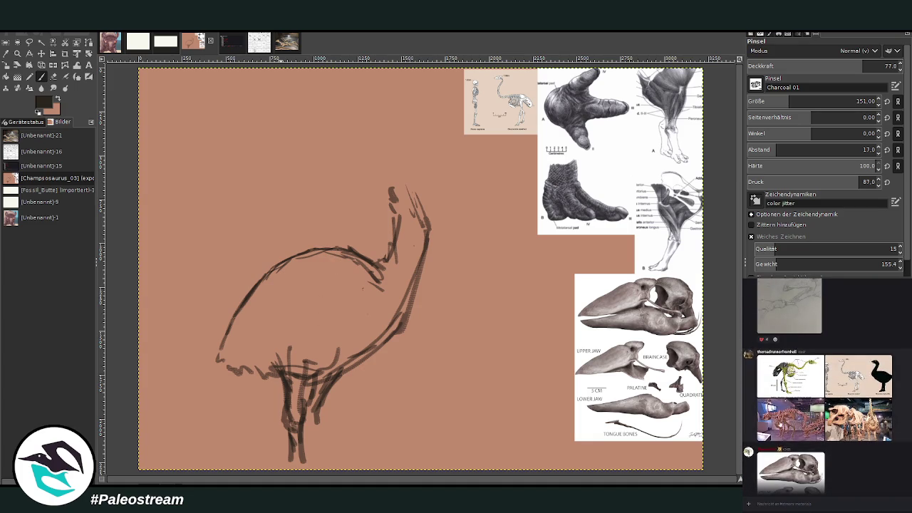
# Step: Preview the museum skeleton, skeleton chart and Genyornis skeleton references enlarged, then close them
pyautogui.click(775, 426)
pyautogui.click(763, 427)
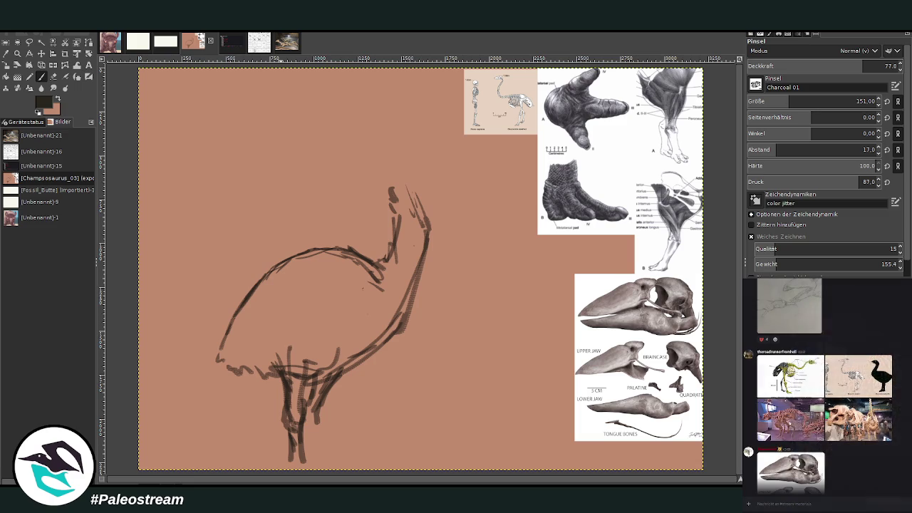
pyautogui.click(786, 427)
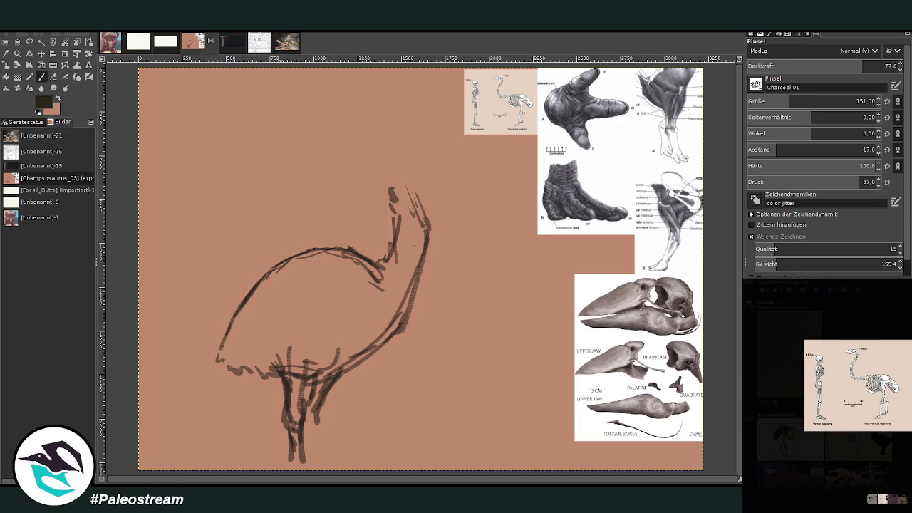
pyautogui.click(799, 462)
pyautogui.click(777, 459)
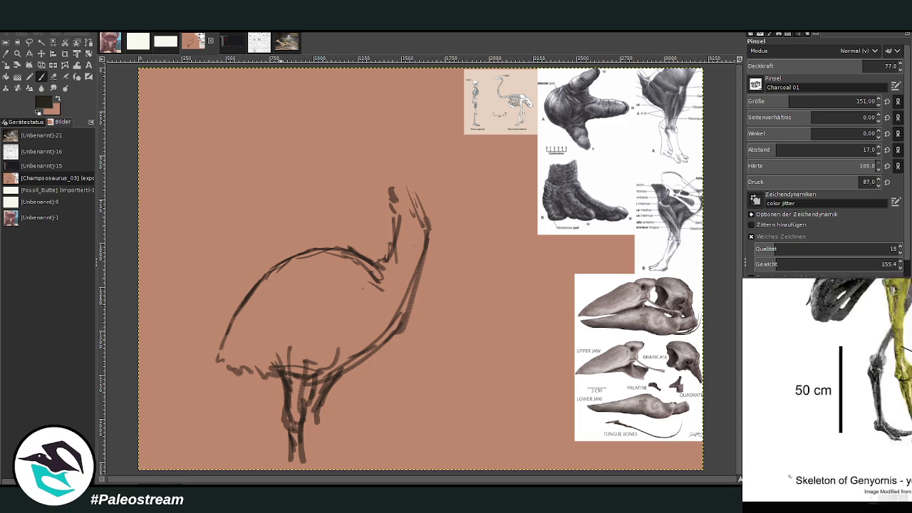
pyautogui.click(748, 465)
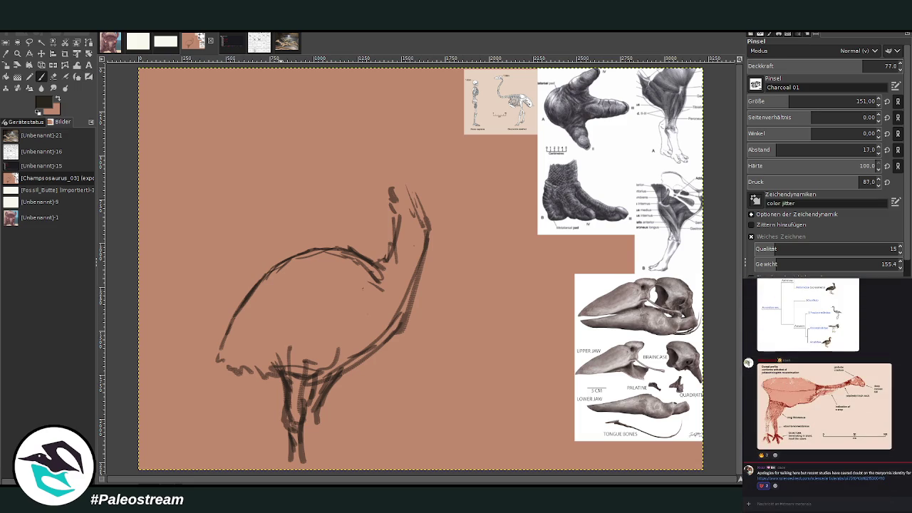
# Step: Hatch the bird's body, darken the legs, and rectangle-select the whole bird
pyautogui.moveTo(347, 288)
pyautogui.mouseDown()
pyautogui.moveTo(312, 295)
pyautogui.moveTo(305, 322)
pyautogui.moveTo(356, 335)
pyautogui.moveTo(403, 288)
pyautogui.moveTo(285, 303)
pyautogui.moveTo(260, 313)
pyautogui.moveTo(232, 349)
pyautogui.mouseUp()
pyautogui.click(316, 310)
pyautogui.moveTo(253, 317)
pyautogui.mouseDown()
pyautogui.moveTo(263, 322)
pyautogui.moveTo(261, 347)
pyautogui.moveTo(282, 348)
pyautogui.mouseUp()
pyautogui.moveTo(300, 411)
pyautogui.mouseDown()
pyautogui.moveTo(308, 369)
pyautogui.moveTo(298, 433)
pyautogui.mouseUp()
pyautogui.click(6, 42)
pyautogui.moveTo(214, 150); pyautogui.dragTo(455, 464)
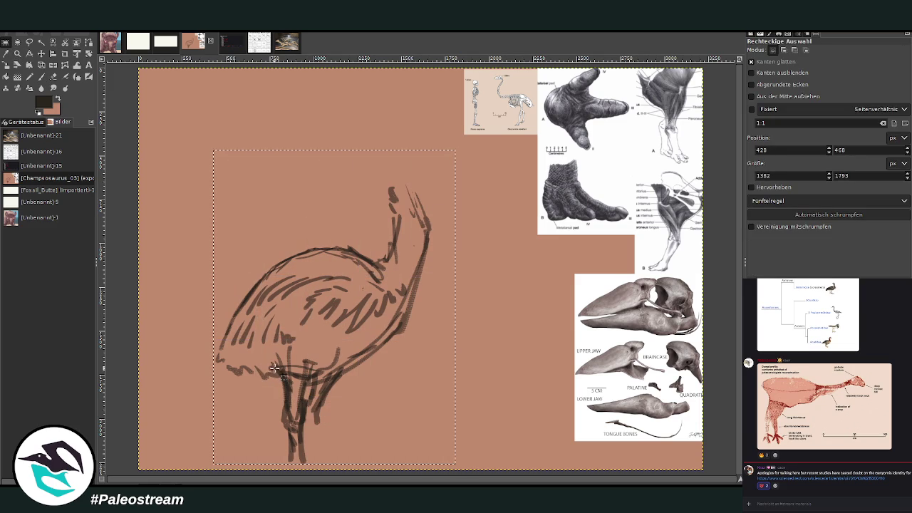
# Step: Scale-drag the selected bird sketch upward, apply it and clear the selection
pyautogui.click(17, 65)
pyautogui.click(251, 278)
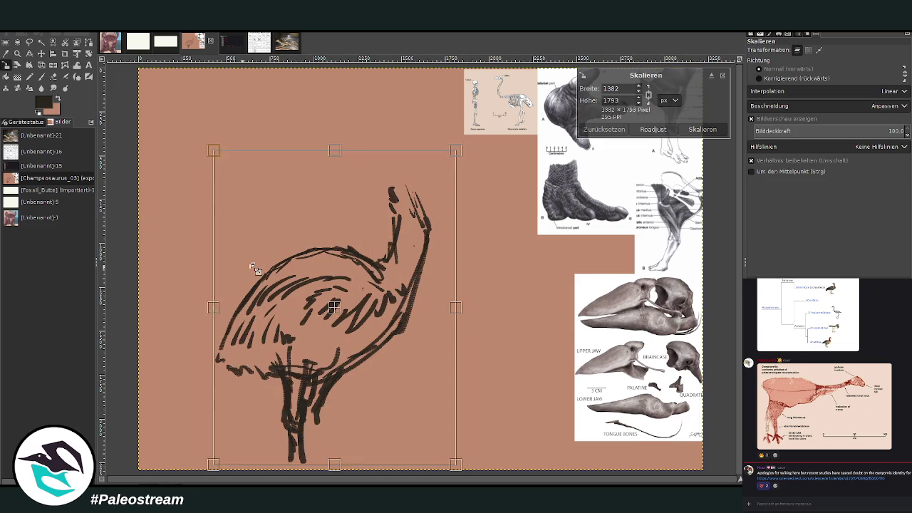
pyautogui.moveTo(336, 305); pyautogui.dragTo(325, 250)
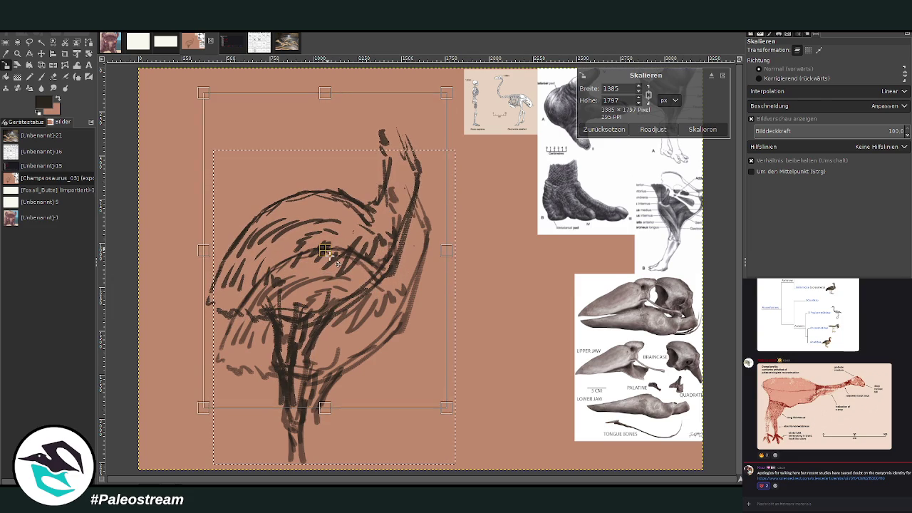
pyautogui.press('Return')
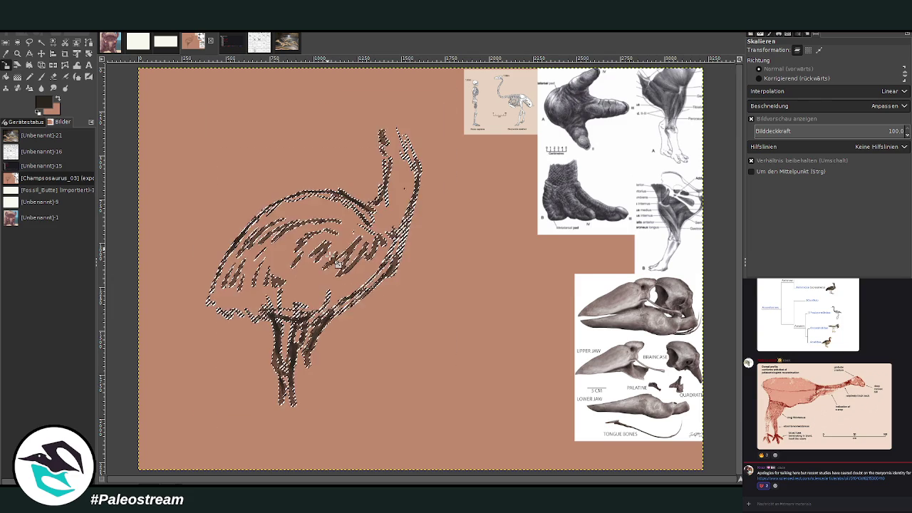
pyautogui.hotkey('ctrl', 'shift', 'a')
pyautogui.click(40, 77)
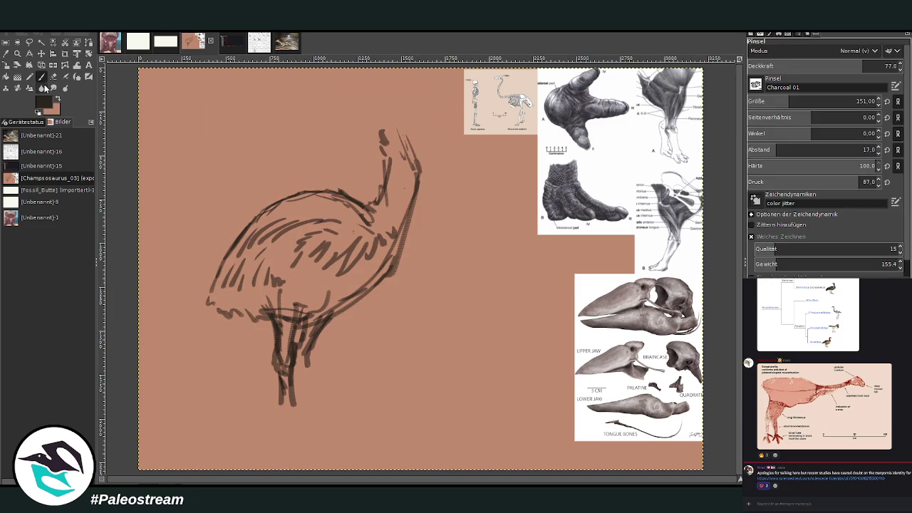
# Step: Lengthen and darken both legs down to the new foot level
pyautogui.moveTo(307, 328); pyautogui.dragTo(307, 398)
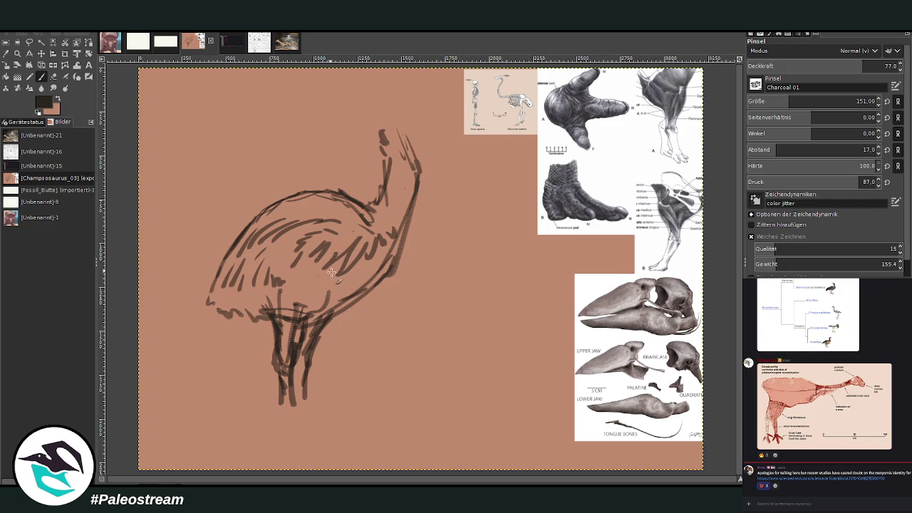
pyautogui.moveTo(275, 362); pyautogui.dragTo(284, 427)
pyautogui.moveTo(277, 388)
pyautogui.mouseDown()
pyautogui.moveTo(286, 432)
pyautogui.moveTo(300, 436)
pyautogui.mouseUp()
pyautogui.moveTo(292, 403)
pyautogui.mouseDown()
pyautogui.moveTo(299, 431)
pyautogui.moveTo(289, 443)
pyautogui.mouseUp()
pyautogui.moveTo(279, 376); pyautogui.dragTo(284, 403)
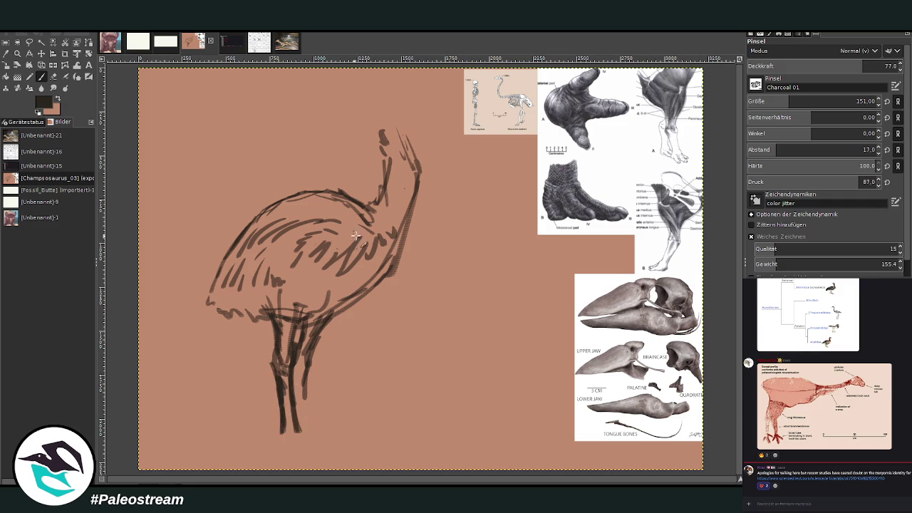
pyautogui.moveTo(303, 362); pyautogui.dragTo(299, 426)
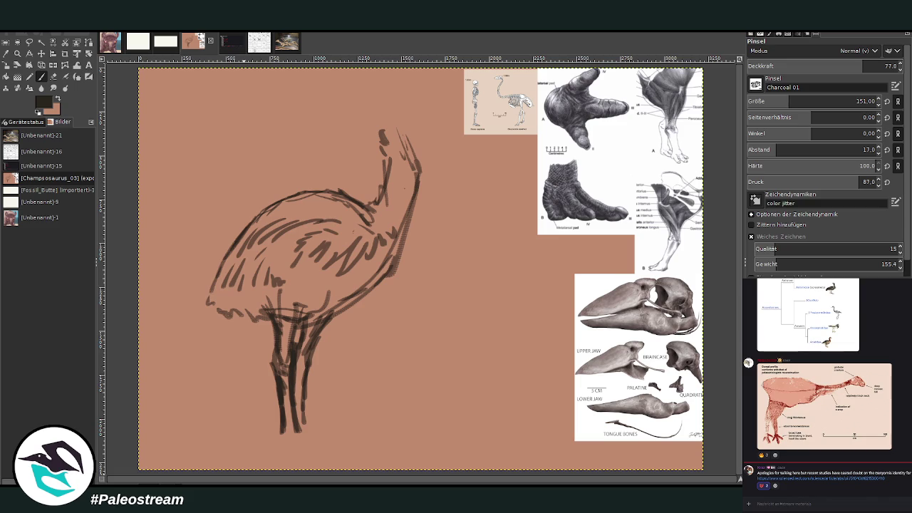
pyautogui.moveTo(295, 346)
pyautogui.mouseDown()
pyautogui.moveTo(303, 313)
pyautogui.moveTo(242, 321)
pyautogui.moveTo(218, 314)
pyautogui.moveTo(208, 289)
pyautogui.mouseUp()
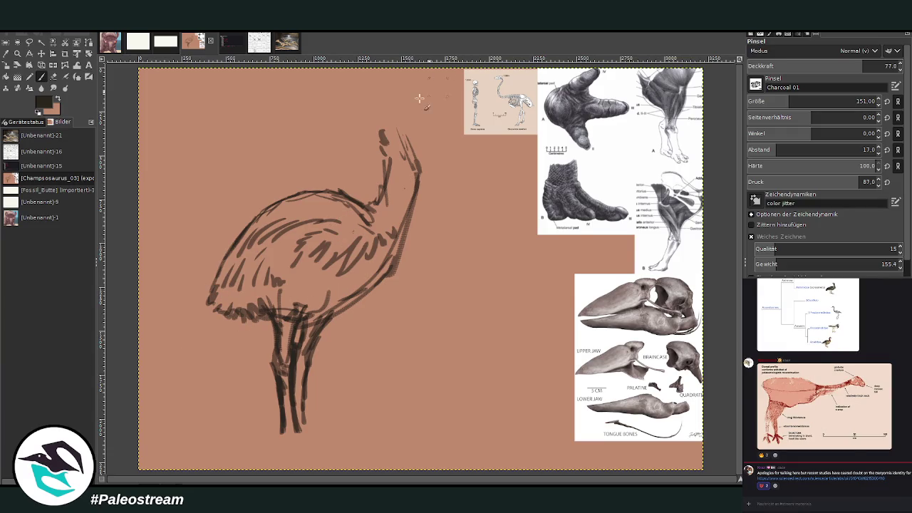
# Step: Reduce the brush to 103 and draw the raised head, long beak, lower jaw line and eye
pyautogui.moveTo(391, 137); pyautogui.dragTo(385, 108)
pyautogui.moveTo(787, 101); pyautogui.dragTo(779, 101)
pyautogui.moveTo(383, 111)
pyautogui.mouseDown()
pyautogui.moveTo(413, 103)
pyautogui.moveTo(412, 133)
pyautogui.moveTo(431, 108)
pyautogui.mouseUp()
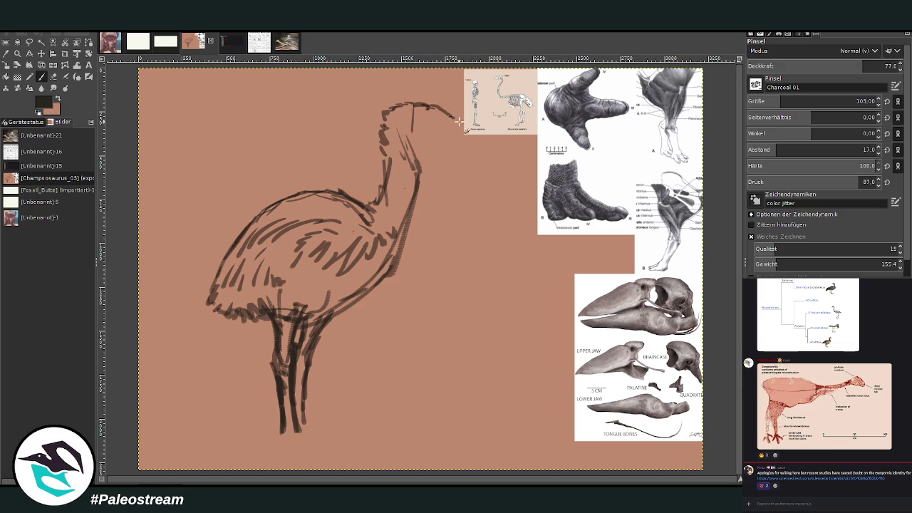
pyautogui.moveTo(432, 107)
pyautogui.mouseDown()
pyautogui.moveTo(461, 132)
pyautogui.moveTo(416, 118)
pyautogui.mouseUp()
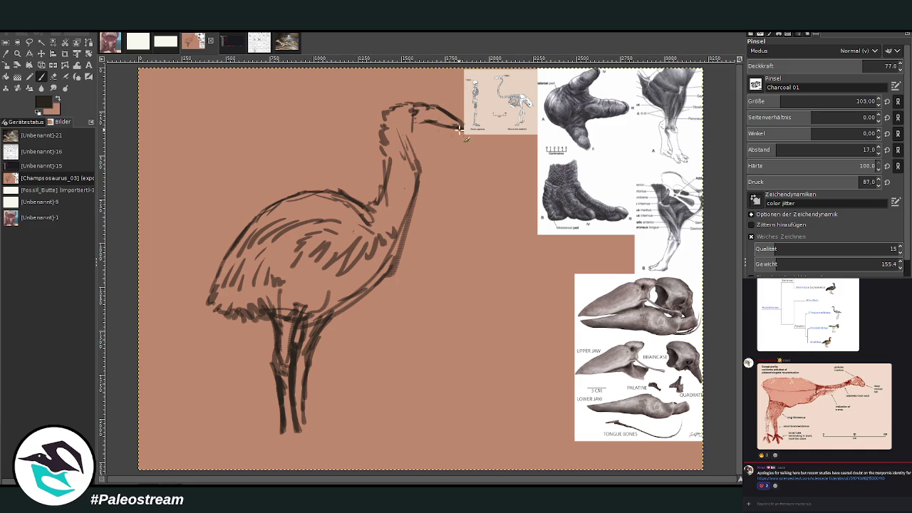
pyautogui.moveTo(460, 130); pyautogui.dragTo(420, 133)
pyautogui.moveTo(413, 146); pyautogui.dragTo(412, 184)
pyautogui.moveTo(398, 116); pyautogui.dragTo(408, 107)
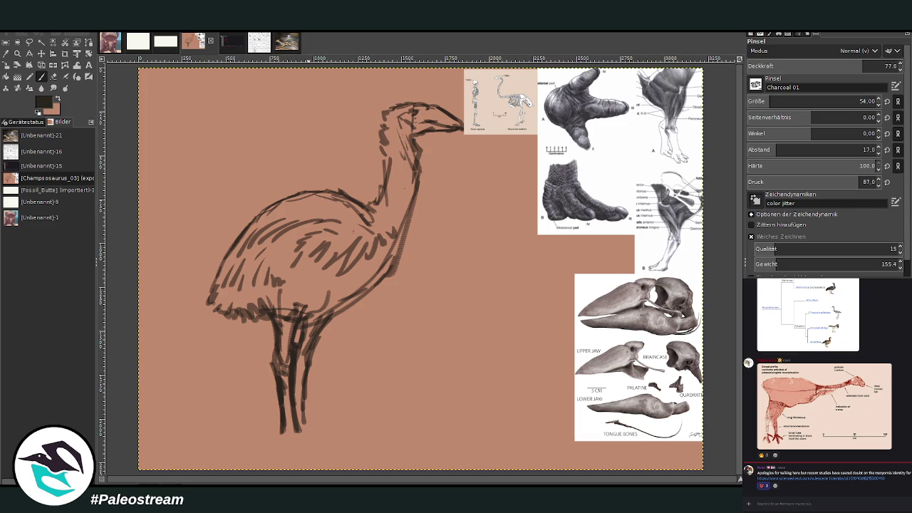
# Step: Try an elliptical selection around the head, then discard it
pyautogui.click(17, 42)
pyautogui.moveTo(394, 101)
pyautogui.mouseDown()
pyautogui.moveTo(437, 141)
pyautogui.moveTo(477, 123)
pyautogui.mouseUp()
pyautogui.click(394, 181)
pyautogui.click(29, 42)
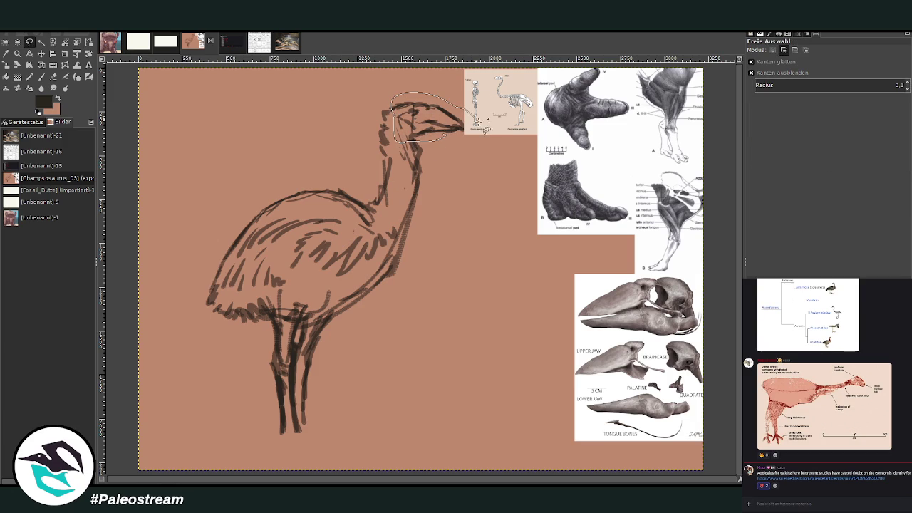
# Step: Lasso the head and beak, scale them down to about 432×246, then darken the neck front
pyautogui.moveTo(441, 87); pyautogui.dragTo(439, 123)
pyautogui.hotkey('shift', 's')
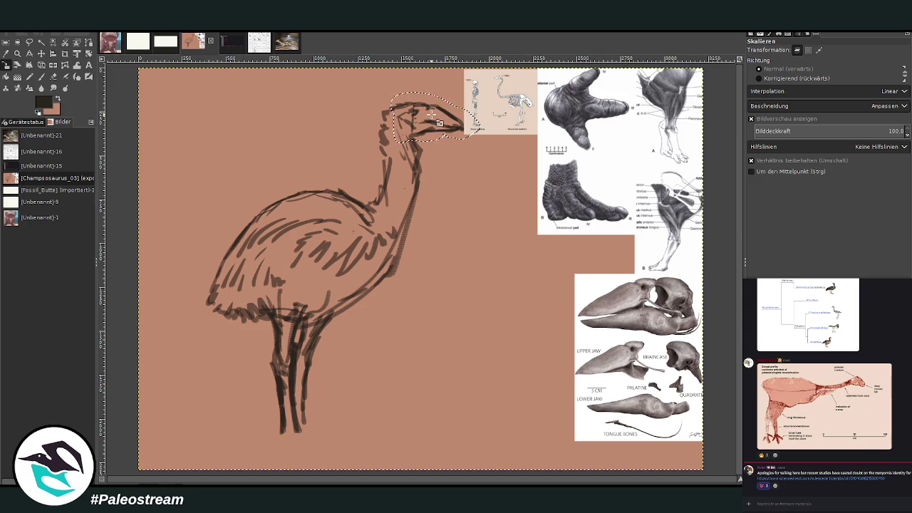
pyautogui.click(439, 122)
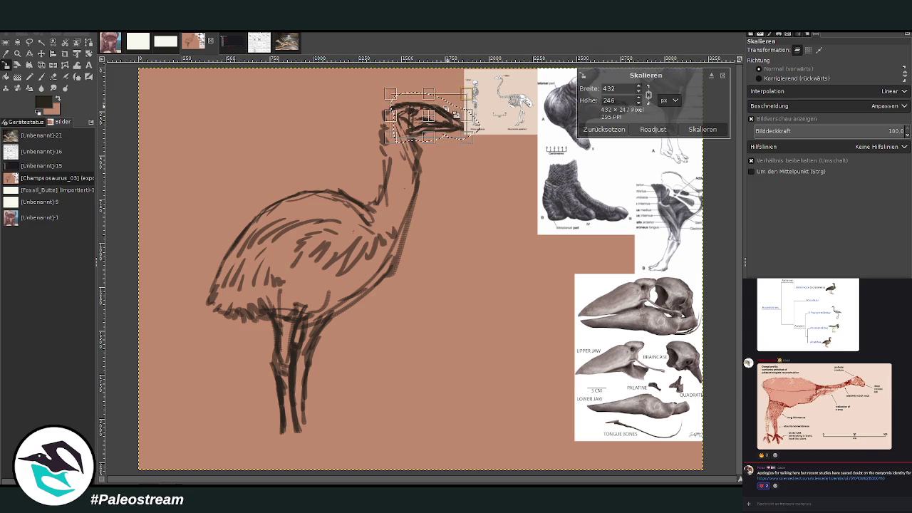
pyautogui.press('Return')
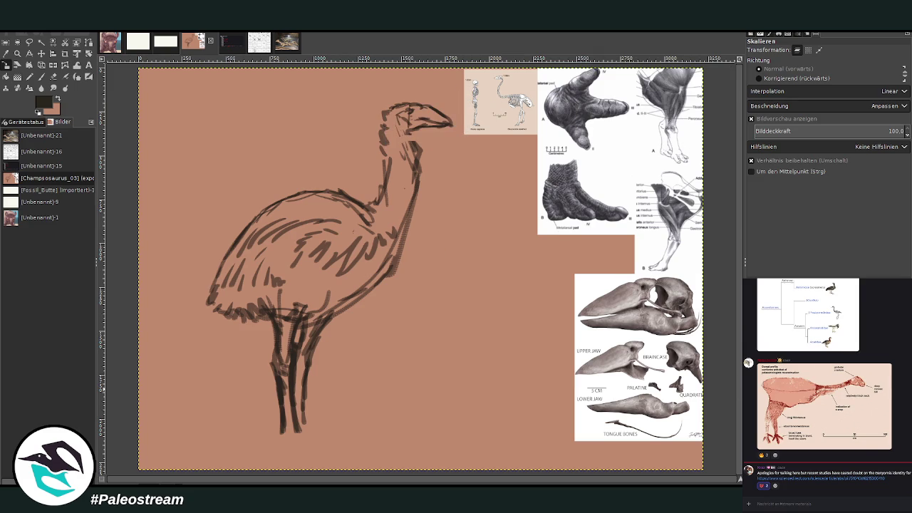
pyautogui.click(43, 75)
pyautogui.moveTo(408, 129); pyautogui.dragTo(419, 168)
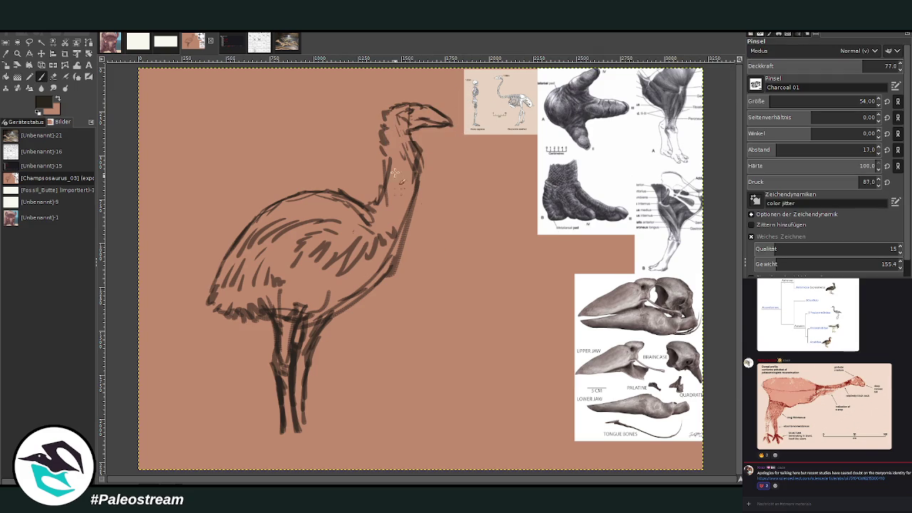
# Step: Draw the back of the neck, hatch the back, chest and belly, and outline the rear edge
pyautogui.moveTo(381, 123); pyautogui.dragTo(364, 222)
pyautogui.moveTo(417, 175); pyautogui.dragTo(390, 278)
pyautogui.moveTo(412, 220)
pyautogui.mouseDown()
pyautogui.moveTo(389, 269)
pyautogui.moveTo(350, 303)
pyautogui.mouseUp()
pyautogui.moveTo(346, 200); pyautogui.dragTo(384, 198)
pyautogui.moveTo(304, 227)
pyautogui.mouseDown()
pyautogui.moveTo(285, 214)
pyautogui.moveTo(260, 222)
pyautogui.moveTo(335, 193)
pyautogui.moveTo(370, 213)
pyautogui.moveTo(409, 198)
pyautogui.mouseUp()
pyautogui.moveTo(370, 256)
pyautogui.mouseDown()
pyautogui.moveTo(353, 279)
pyautogui.moveTo(351, 308)
pyautogui.moveTo(299, 325)
pyautogui.moveTo(282, 313)
pyautogui.moveTo(222, 314)
pyautogui.moveTo(207, 281)
pyautogui.moveTo(260, 213)
pyautogui.mouseUp()
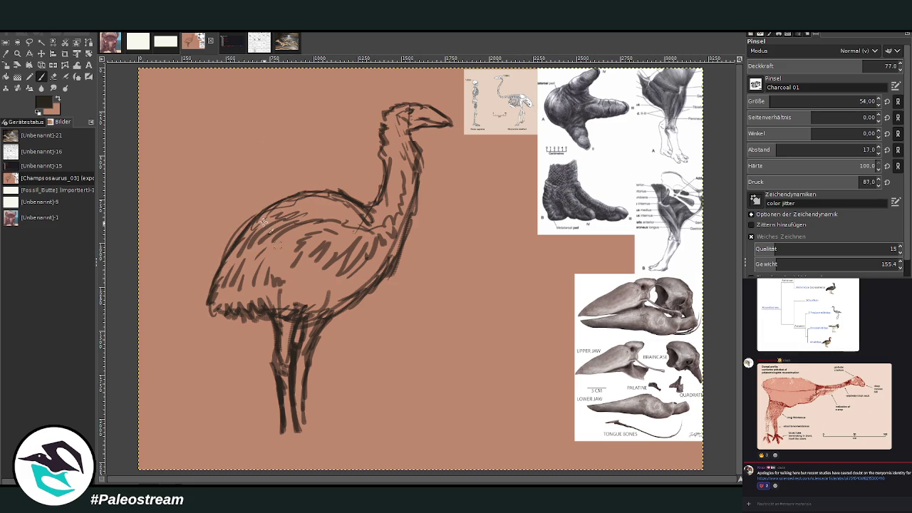
pyautogui.moveTo(251, 224)
pyautogui.mouseDown()
pyautogui.moveTo(221, 254)
pyautogui.moveTo(204, 300)
pyautogui.moveTo(212, 326)
pyautogui.moveTo(271, 308)
pyautogui.moveTo(214, 321)
pyautogui.moveTo(209, 268)
pyautogui.mouseUp()
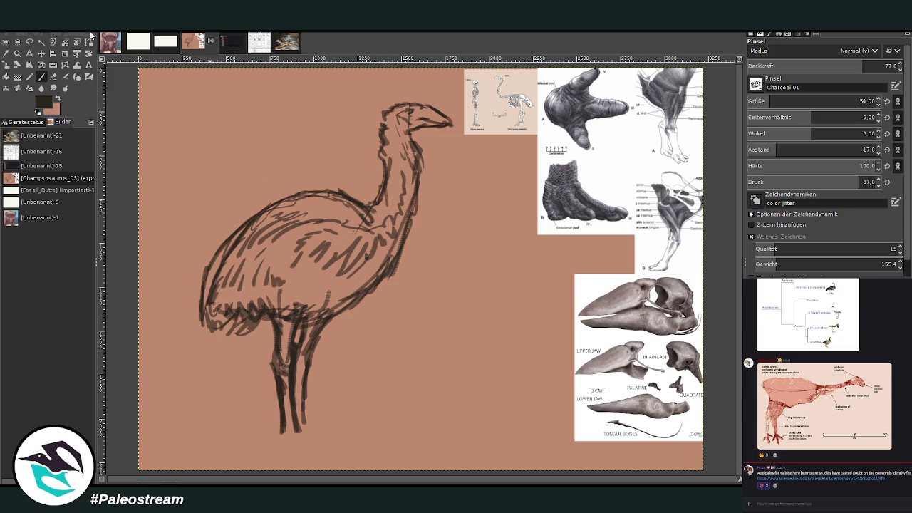
# Step: Lighten the rear-body hatching with the Eraser at 71.9 opacity
pyautogui.hotkey('shift', 'e')
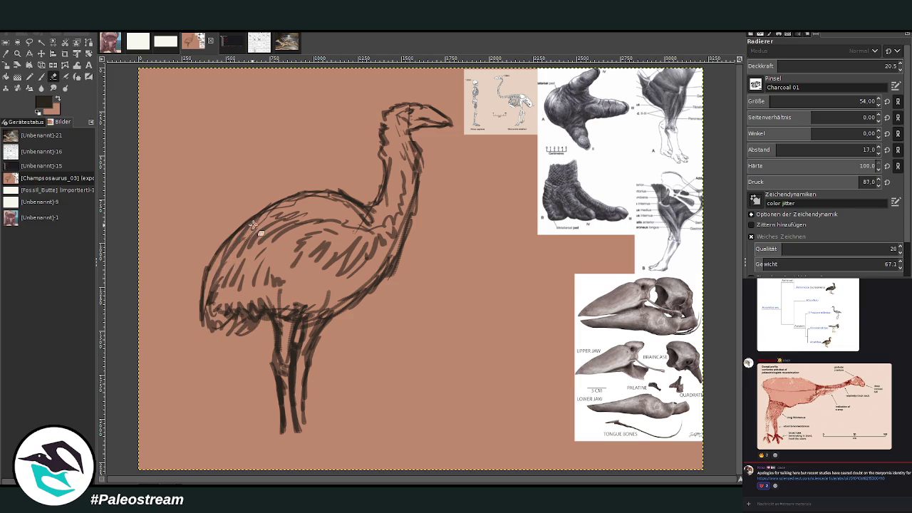
pyautogui.moveTo(840, 66); pyautogui.dragTo(832, 42)
pyautogui.moveTo(240, 239); pyautogui.dragTo(248, 254)
pyautogui.moveTo(249, 220)
pyautogui.mouseDown()
pyautogui.moveTo(218, 260)
pyautogui.moveTo(208, 306)
pyautogui.mouseUp()
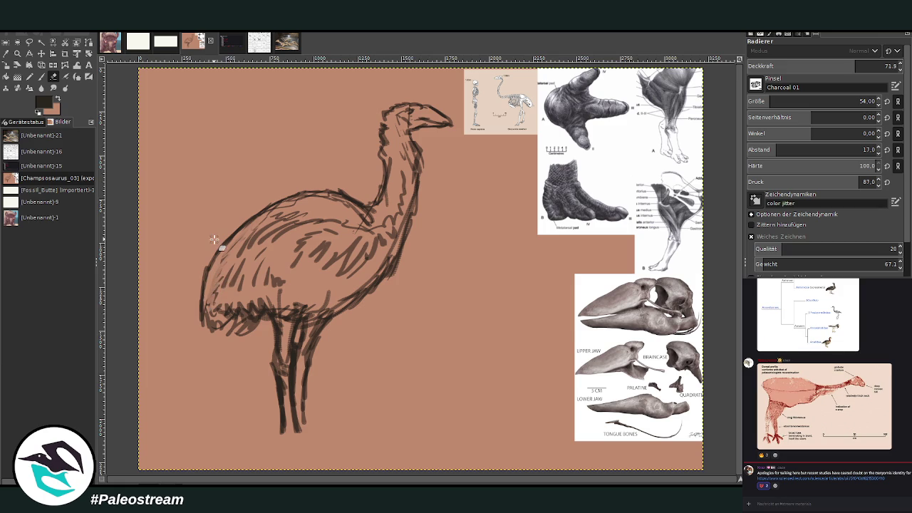
# Step: Sketch the toes and foot outline, then darken the legs with a larger, more opaque brush
pyautogui.press('p')
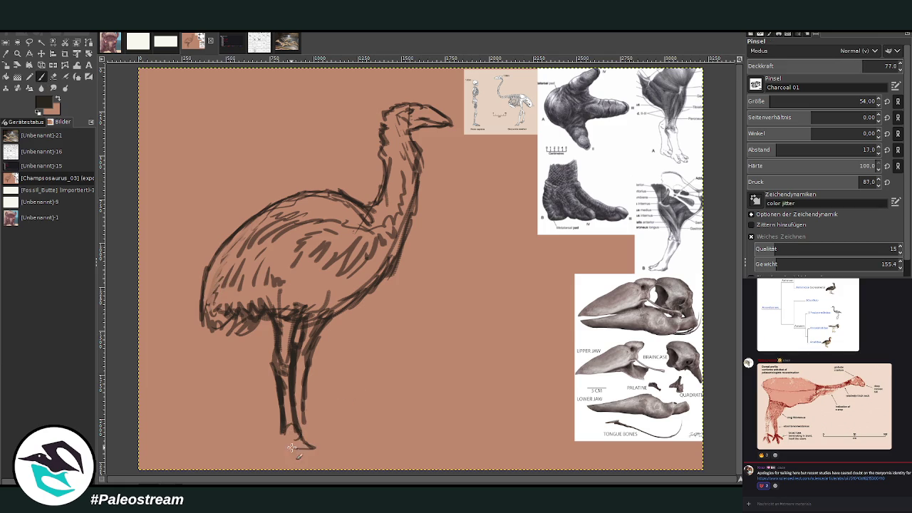
pyautogui.moveTo(292, 451)
pyautogui.mouseDown()
pyautogui.moveTo(284, 445)
pyautogui.moveTo(308, 438)
pyautogui.moveTo(292, 447)
pyautogui.moveTo(299, 432)
pyautogui.moveTo(289, 445)
pyautogui.mouseUp()
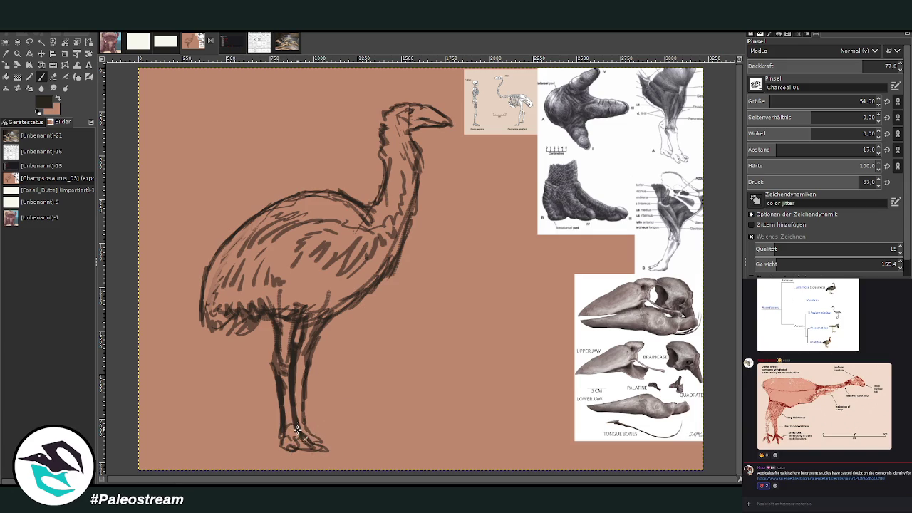
pyautogui.click(55, 77)
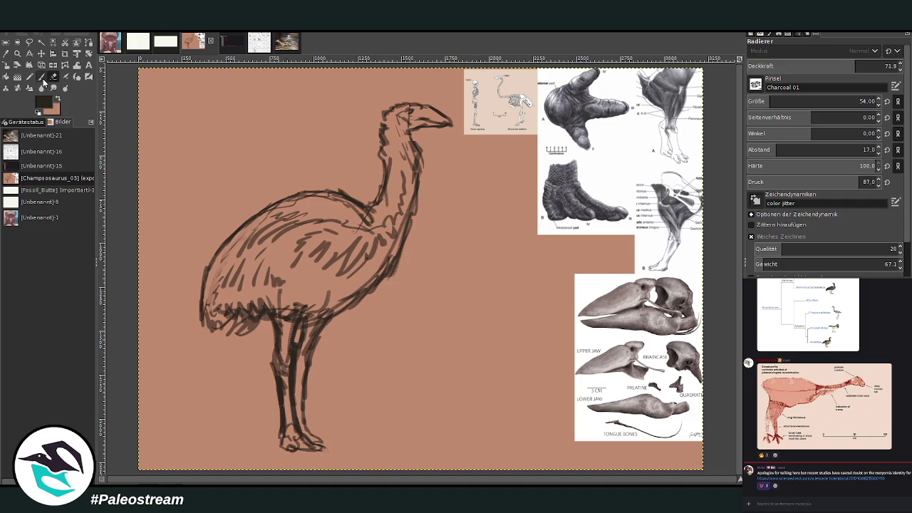
pyautogui.click(41, 76)
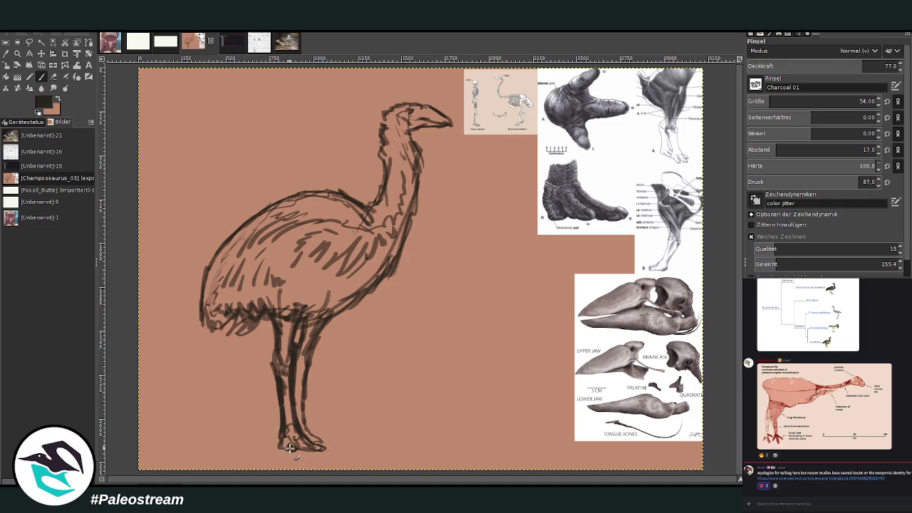
pyautogui.moveTo(310, 440)
pyautogui.mouseDown()
pyautogui.moveTo(326, 446)
pyautogui.moveTo(310, 432)
pyautogui.mouseUp()
pyautogui.moveTo(283, 369); pyautogui.dragTo(287, 403)
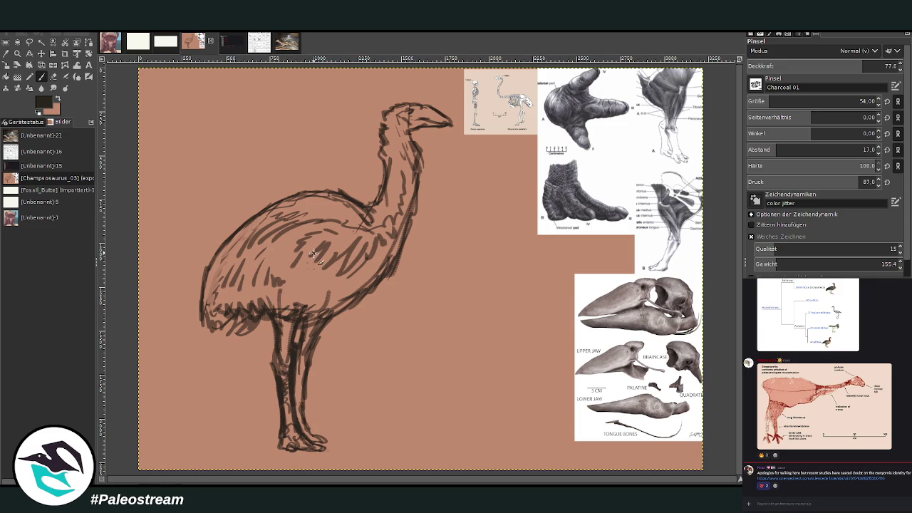
pyautogui.moveTo(765, 101); pyautogui.dragTo(776, 101)
pyautogui.moveTo(862, 66); pyautogui.dragTo(850, 33)
pyautogui.moveTo(282, 387); pyautogui.dragTo(272, 362)
pyautogui.moveTo(289, 399); pyautogui.dragTo(294, 369)
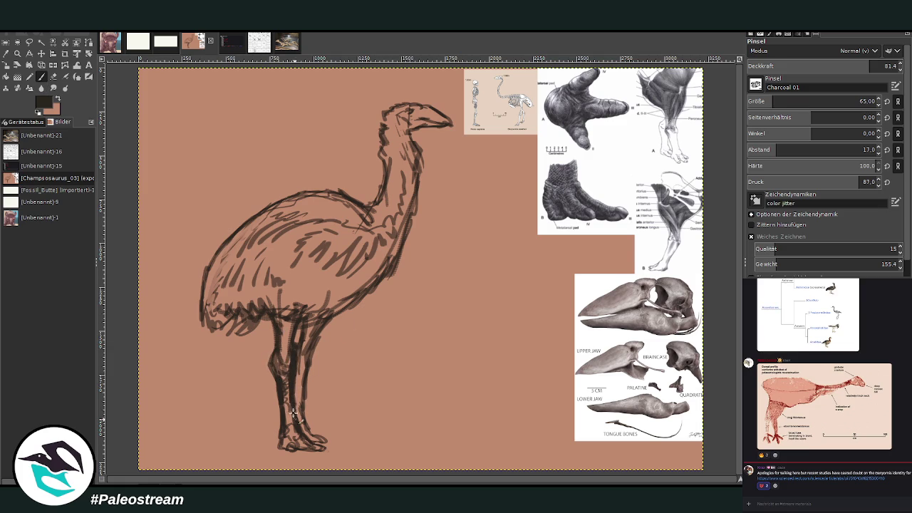
# Step: Lighten part of the front leg, then darken the rear leg and the chest and belly outline
pyautogui.click(55, 78)
pyautogui.moveTo(298, 413); pyautogui.dragTo(294, 385)
pyautogui.moveTo(292, 428)
pyautogui.mouseDown()
pyautogui.moveTo(286, 317)
pyautogui.moveTo(283, 388)
pyautogui.moveTo(274, 353)
pyautogui.mouseUp()
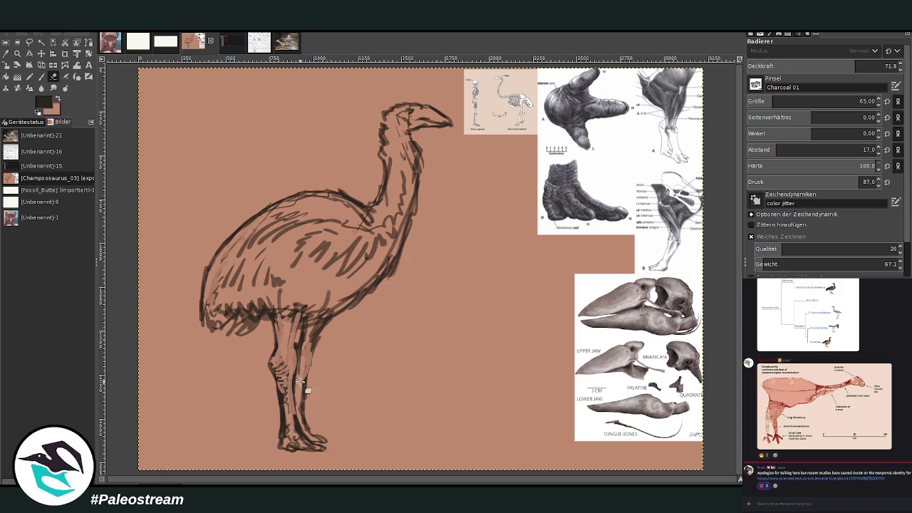
pyautogui.click(42, 77)
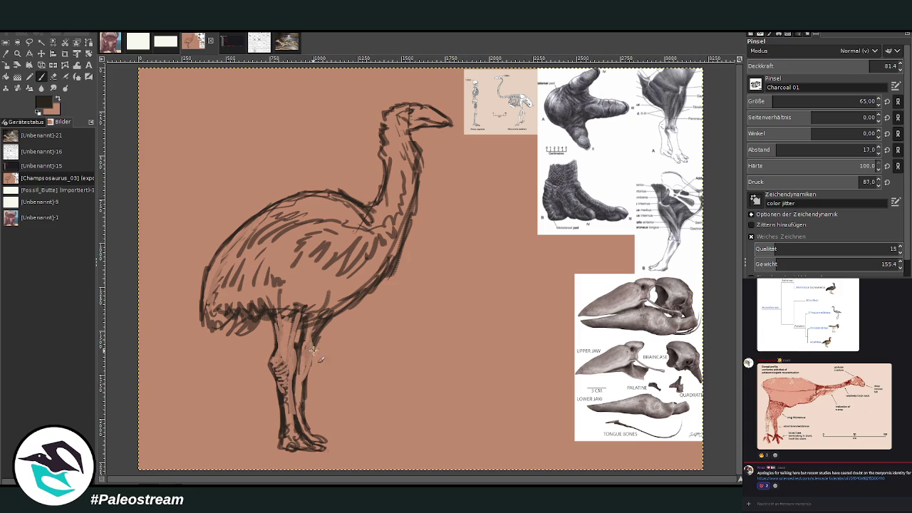
pyautogui.moveTo(313, 361)
pyautogui.mouseDown()
pyautogui.moveTo(310, 378)
pyautogui.moveTo(303, 320)
pyautogui.moveTo(313, 331)
pyautogui.moveTo(301, 346)
pyautogui.moveTo(306, 388)
pyautogui.moveTo(299, 402)
pyautogui.moveTo(272, 406)
pyautogui.mouseUp()
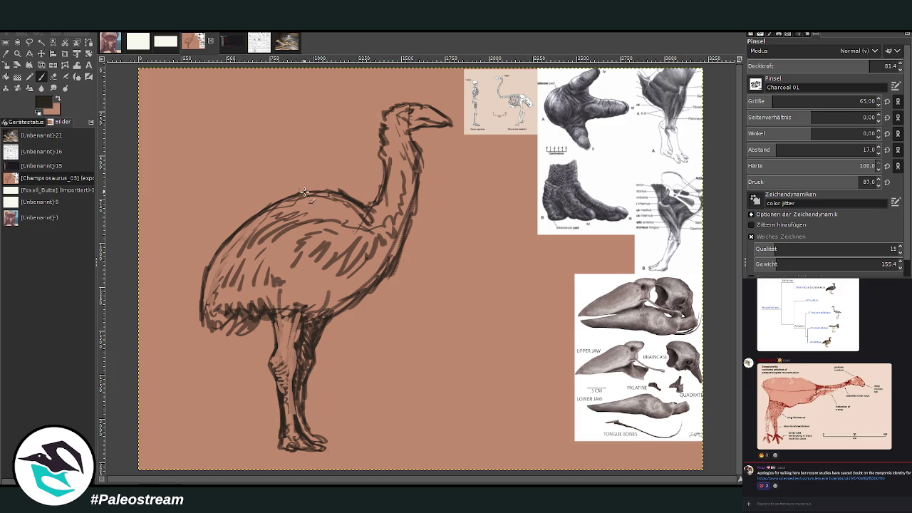
pyautogui.moveTo(392, 272)
pyautogui.mouseDown()
pyautogui.moveTo(338, 308)
pyautogui.moveTo(397, 260)
pyautogui.mouseUp()
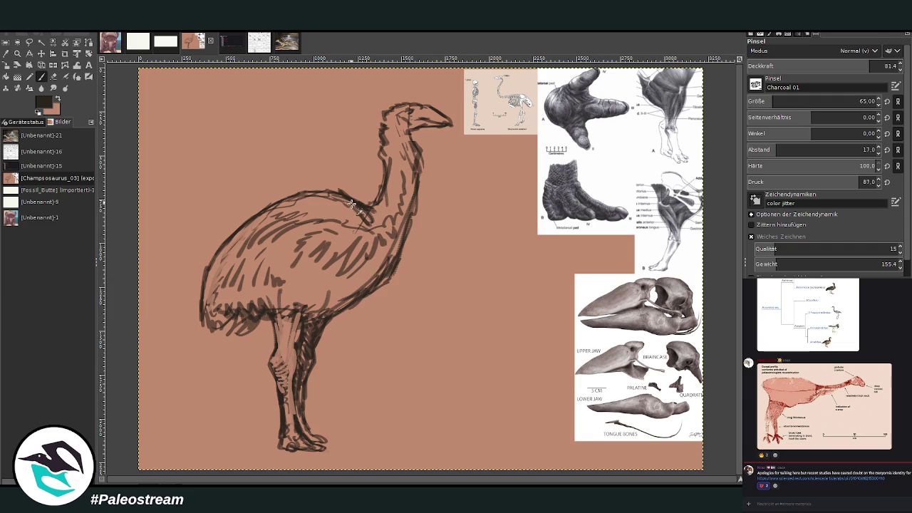
pyautogui.moveTo(413, 205)
pyautogui.mouseDown()
pyautogui.moveTo(407, 242)
pyautogui.moveTo(381, 288)
pyautogui.moveTo(418, 207)
pyautogui.moveTo(421, 163)
pyautogui.moveTo(402, 264)
pyautogui.moveTo(378, 285)
pyautogui.mouseUp()
# Step: Erase the front of the neck and chest, add lower-belly feather strokes, and lasso the neck and head
pyautogui.click(56, 79)
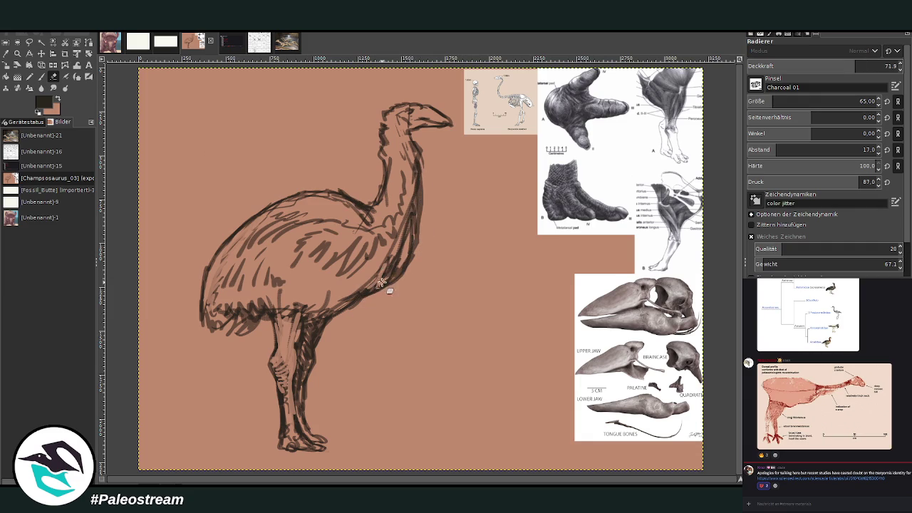
pyautogui.moveTo(409, 239)
pyautogui.mouseDown()
pyautogui.moveTo(421, 174)
pyautogui.moveTo(407, 258)
pyautogui.moveTo(375, 275)
pyautogui.moveTo(367, 299)
pyautogui.moveTo(382, 274)
pyautogui.moveTo(314, 283)
pyautogui.mouseUp()
pyautogui.moveTo(372, 270)
pyautogui.mouseDown()
pyautogui.moveTo(402, 264)
pyautogui.moveTo(409, 209)
pyautogui.moveTo(401, 271)
pyautogui.moveTo(302, 275)
pyautogui.mouseUp()
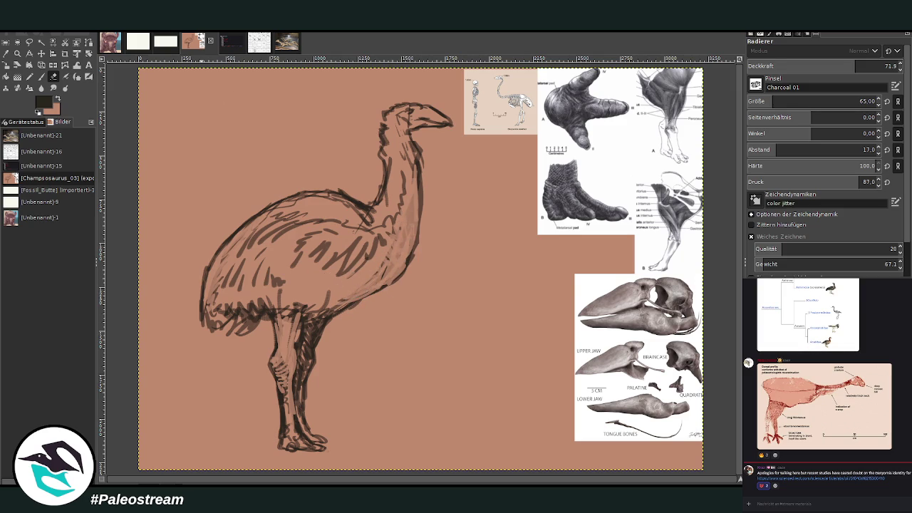
pyautogui.press('p')
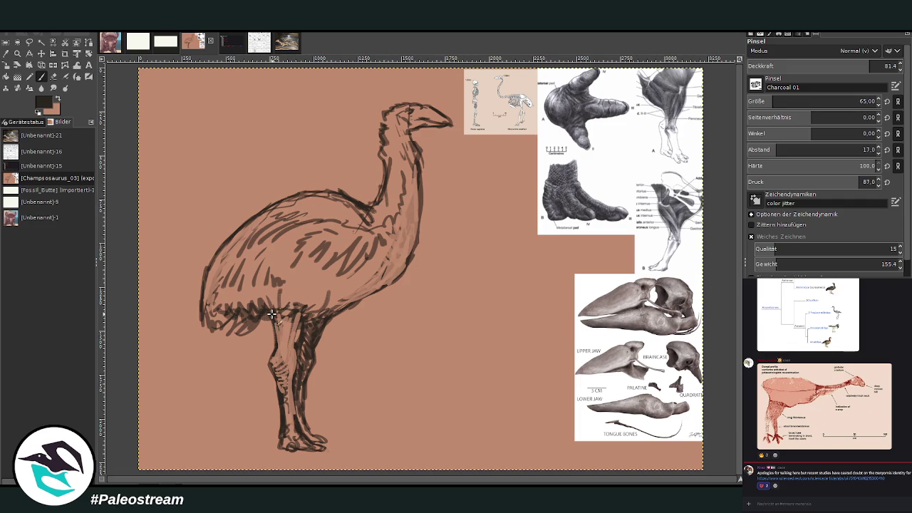
pyautogui.moveTo(225, 331); pyautogui.dragTo(249, 314)
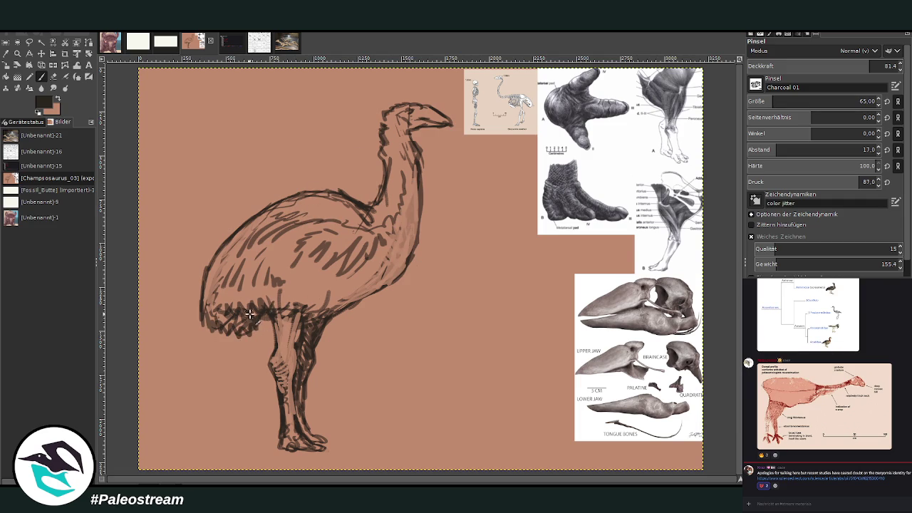
pyautogui.press('f')
pyautogui.moveTo(342, 248)
pyautogui.mouseDown()
pyautogui.moveTo(352, 142)
pyautogui.moveTo(473, 107)
pyautogui.moveTo(421, 328)
pyautogui.mouseUp()
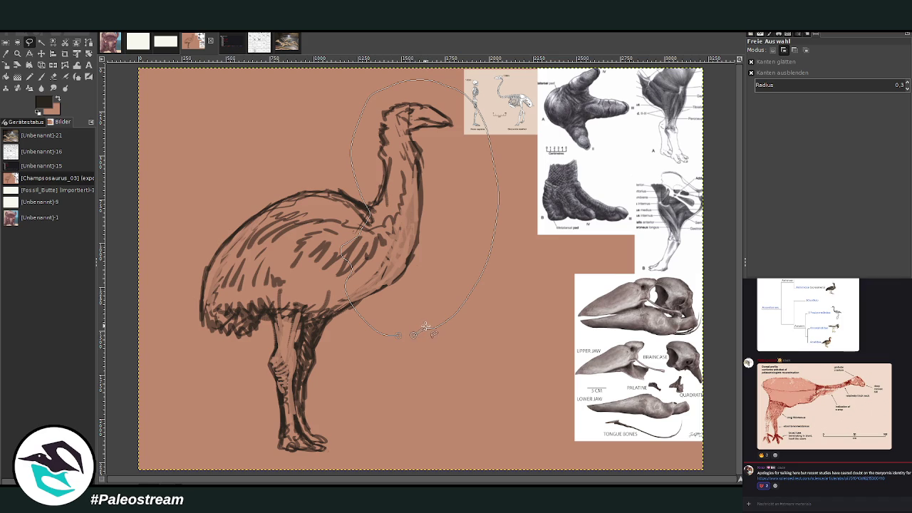
# Step: Shift the lassoed neck and head down and right with the Scale tool, then anchor them
pyautogui.press('Return')
pyautogui.click(6, 65)
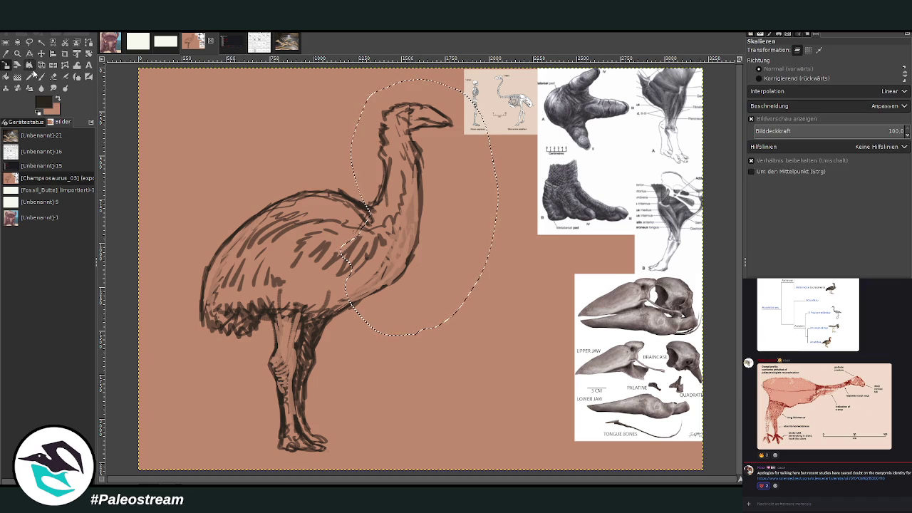
pyautogui.click(401, 203)
pyautogui.moveTo(401, 203); pyautogui.dragTo(397, 262)
pyautogui.press('Return')
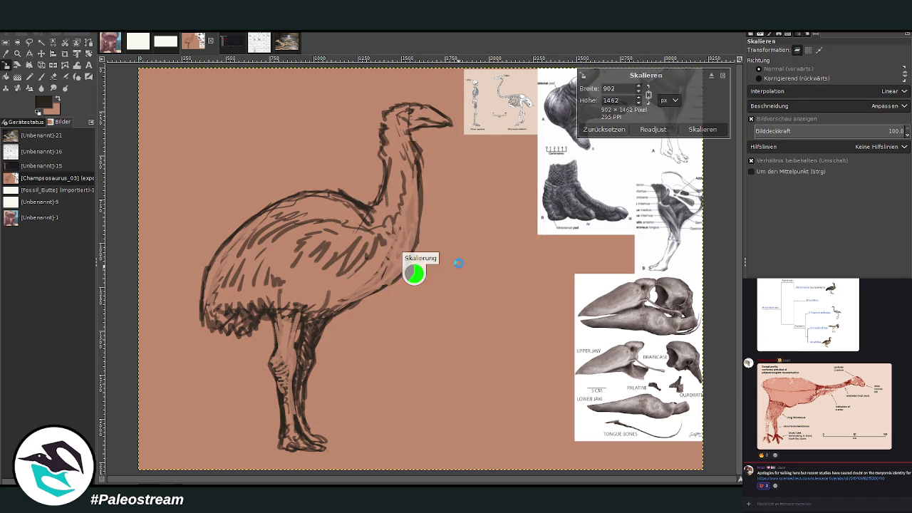
pyautogui.hotkey('ctrl', 'shift', 'a')
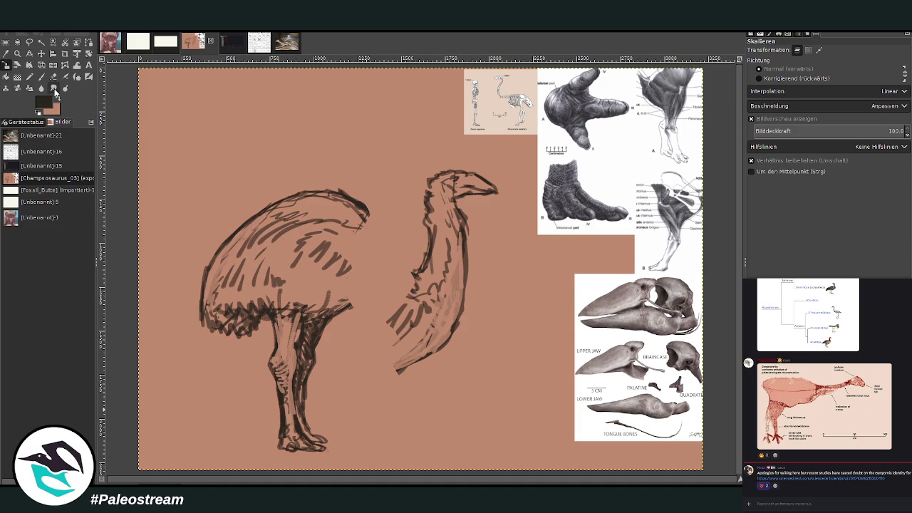
# Step: Erase the strokes at the neck's lower-left base with a larger, more opaque eraser
pyautogui.click(54, 76)
pyautogui.moveTo(390, 332); pyautogui.dragTo(397, 313)
pyautogui.moveTo(775, 101); pyautogui.dragTo(804, 101)
pyautogui.moveTo(855, 65); pyautogui.dragTo(881, 65)
pyautogui.moveTo(410, 314)
pyautogui.mouseDown()
pyautogui.moveTo(404, 354)
pyautogui.moveTo(460, 335)
pyautogui.mouseUp()
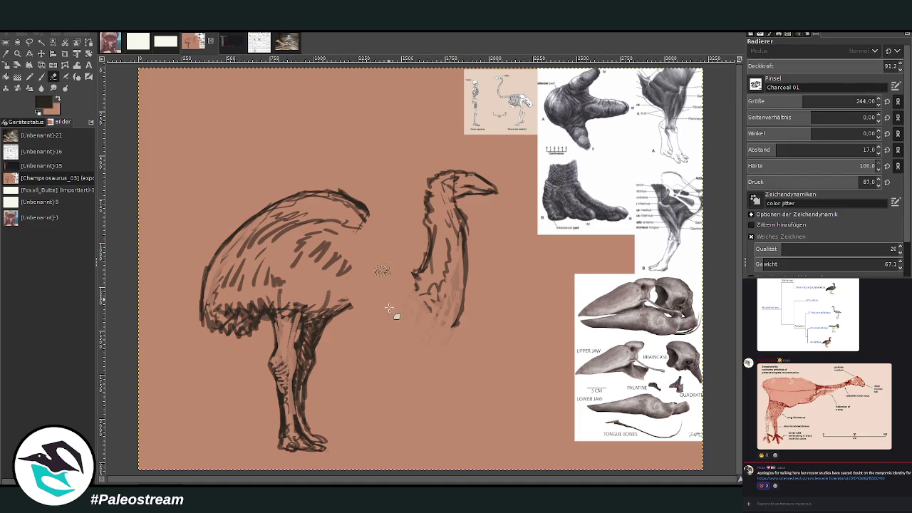
# Step: Try a new back-belly curve with legs and a foot, then undo those strokes
pyautogui.click(42, 77)
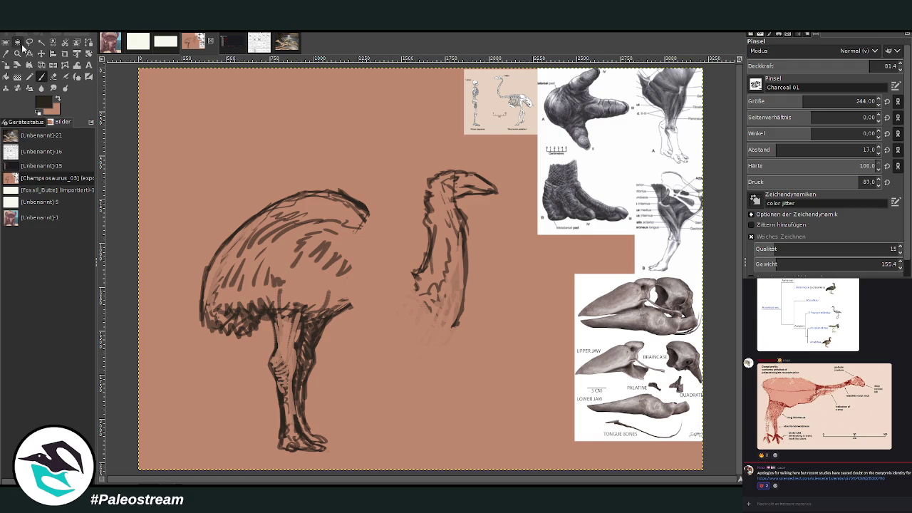
pyautogui.moveTo(366, 215)
pyautogui.mouseDown()
pyautogui.moveTo(420, 291)
pyautogui.moveTo(346, 306)
pyautogui.mouseUp()
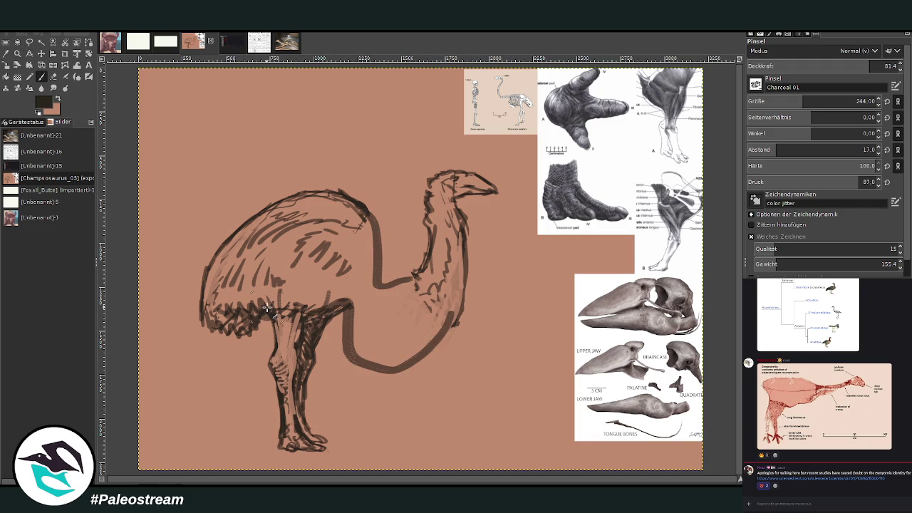
pyautogui.moveTo(368, 365); pyautogui.dragTo(369, 443)
pyautogui.moveTo(400, 365)
pyautogui.mouseDown()
pyautogui.moveTo(392, 435)
pyautogui.moveTo(416, 436)
pyautogui.moveTo(368, 445)
pyautogui.mouseUp()
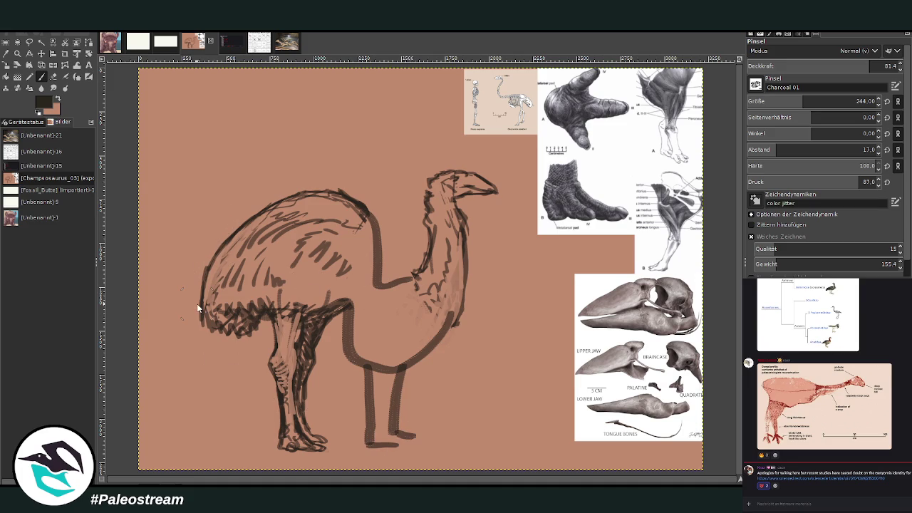
pyautogui.hotkey('ctrl', 'z')
pyautogui.hotkey('ctrl', 'z')
pyautogui.hotkey('ctrl', 'z')
pyautogui.hotkey('ctrl', 'z')
pyautogui.hotkey('ctrl', 'z')
pyautogui.hotkey('ctrl', 'z')
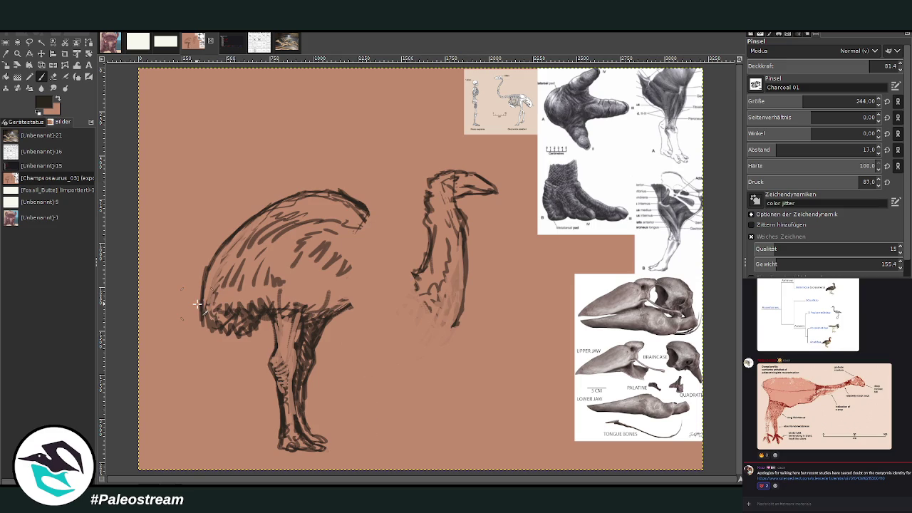
# Step: Lasso around the detached neck and head again
pyautogui.press('f')
pyautogui.moveTo(449, 336)
pyautogui.mouseDown()
pyautogui.moveTo(407, 289)
pyautogui.moveTo(418, 197)
pyautogui.mouseUp()
pyautogui.moveTo(510, 176)
pyautogui.mouseDown()
pyautogui.moveTo(473, 289)
pyautogui.moveTo(480, 309)
pyautogui.mouseUp()
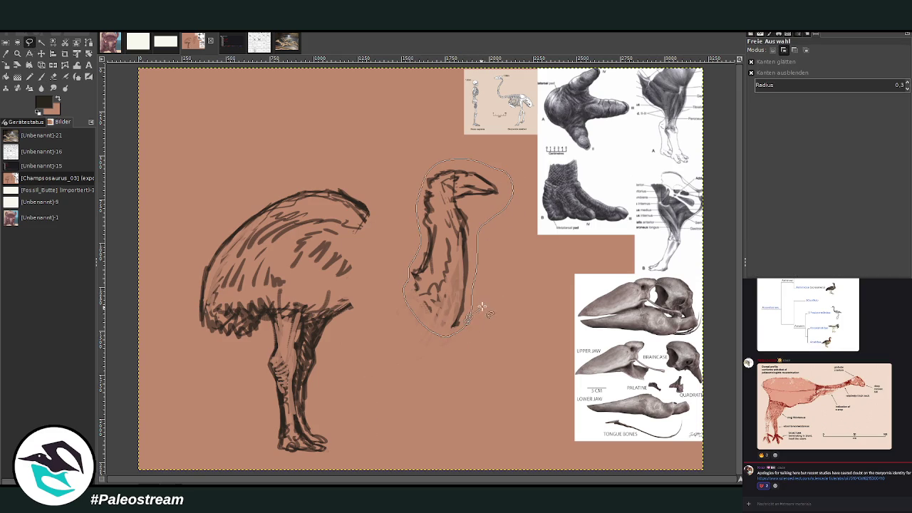
# Step: Try moving the neck and head up-left onto the body, then undo it and clear the selection
pyautogui.press('Return')
pyautogui.hotkey('shift', 's')
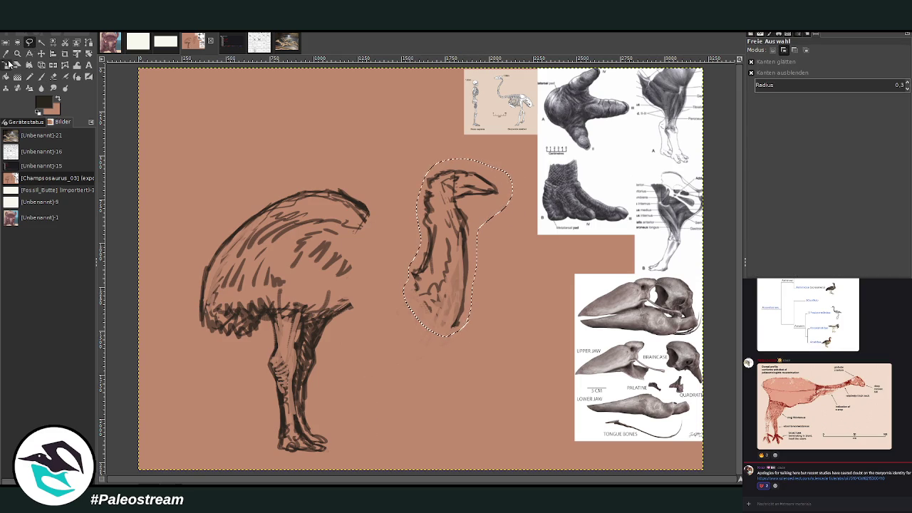
pyautogui.click(451, 262)
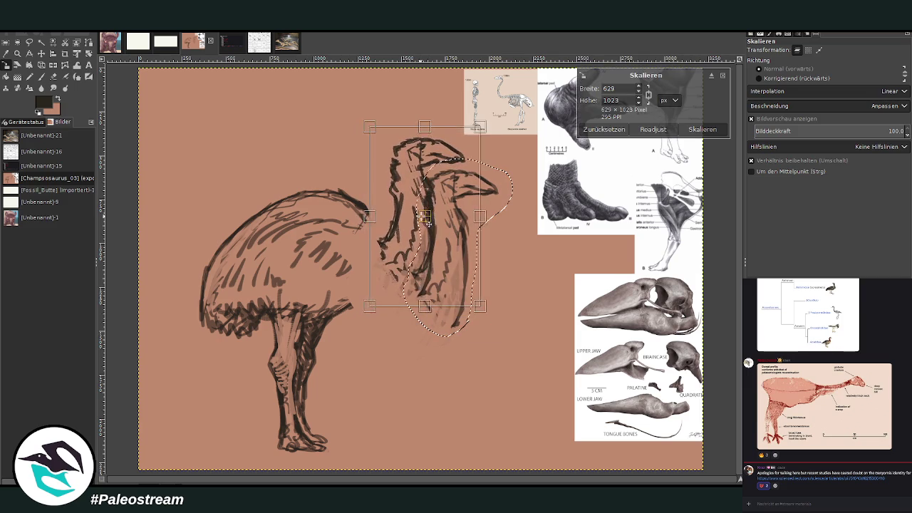
pyautogui.moveTo(447, 253); pyautogui.dragTo(423, 217)
pyautogui.press('Return')
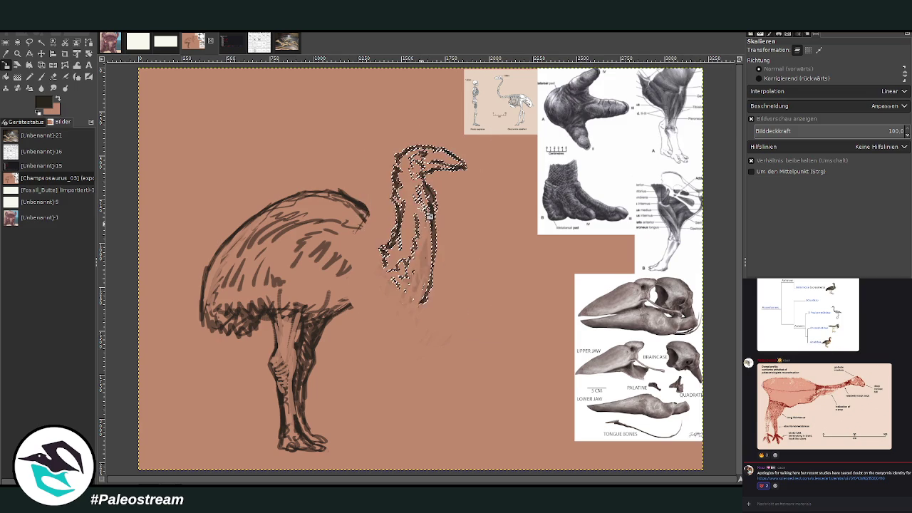
pyautogui.click(40, 76)
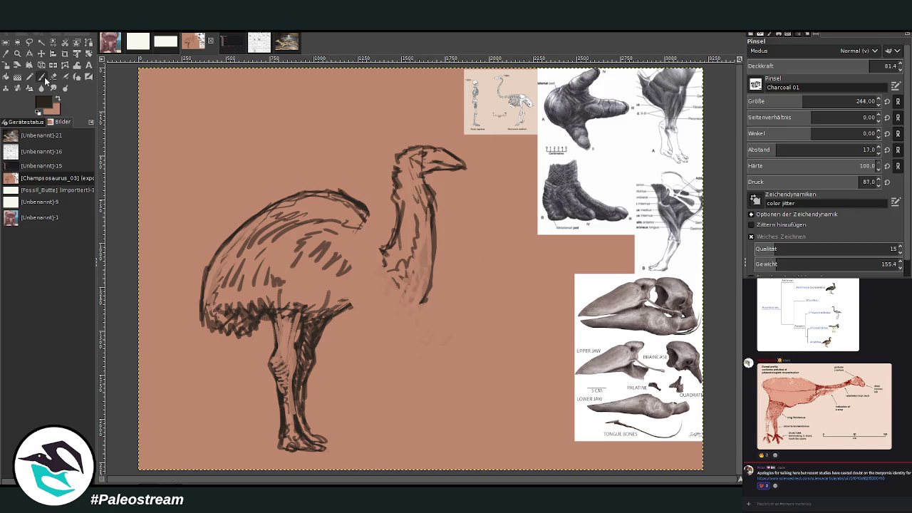
pyautogui.moveTo(365, 210); pyautogui.dragTo(388, 246)
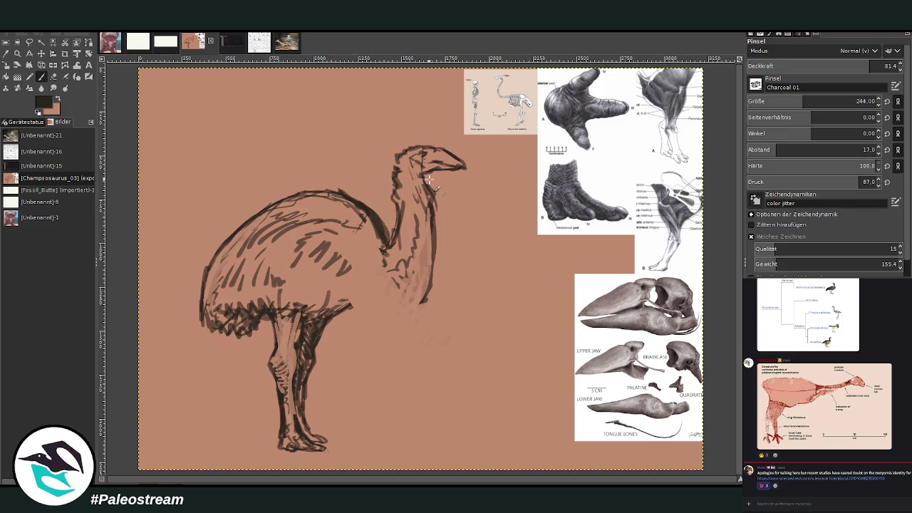
pyautogui.hotkey('ctrl', 'z')
pyautogui.hotkey('ctrl', 'z')
pyautogui.click(761, 101)
pyautogui.moveTo(761, 102); pyautogui.dragTo(735, 102)
pyautogui.hotkey('ctrl', 'z')
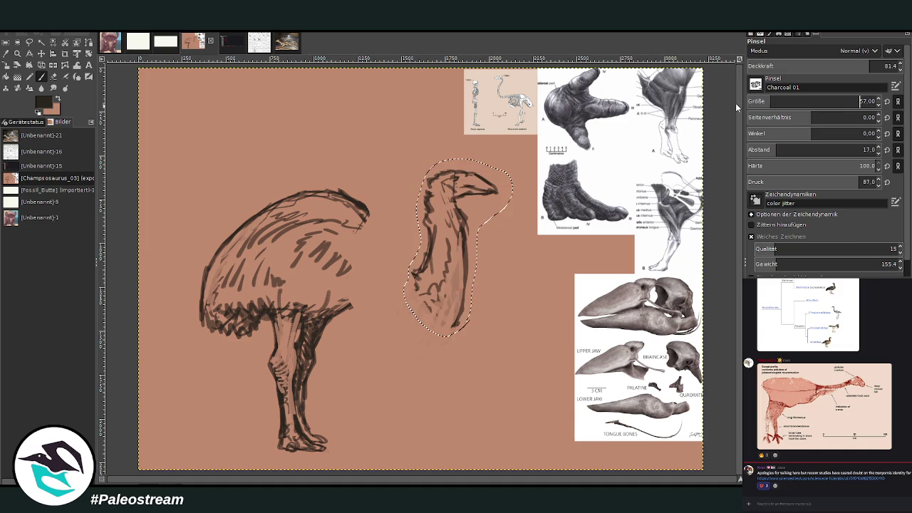
pyautogui.hotkey('ctrl', 'z')
pyautogui.hotkey('ctrl', 'z')
pyautogui.hotkey('ctrl', 'z')
pyautogui.hotkey('ctrl', 'z')
pyautogui.hotkey('ctrl', 'z')
pyautogui.hotkey('ctrl', 'z')
pyautogui.hotkey('ctrl', 'z')
pyautogui.hotkey('ctrl', 'z')
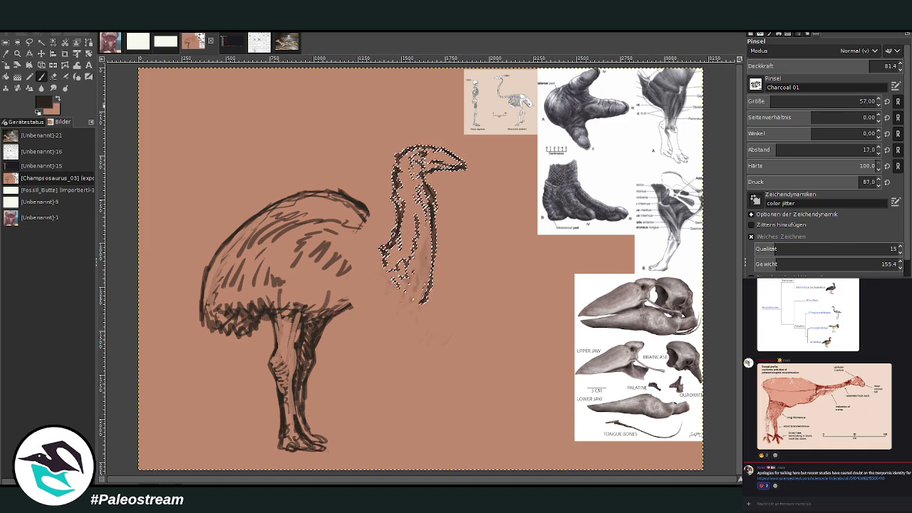
pyautogui.hotkey('ctrl', 'shift', 'a')
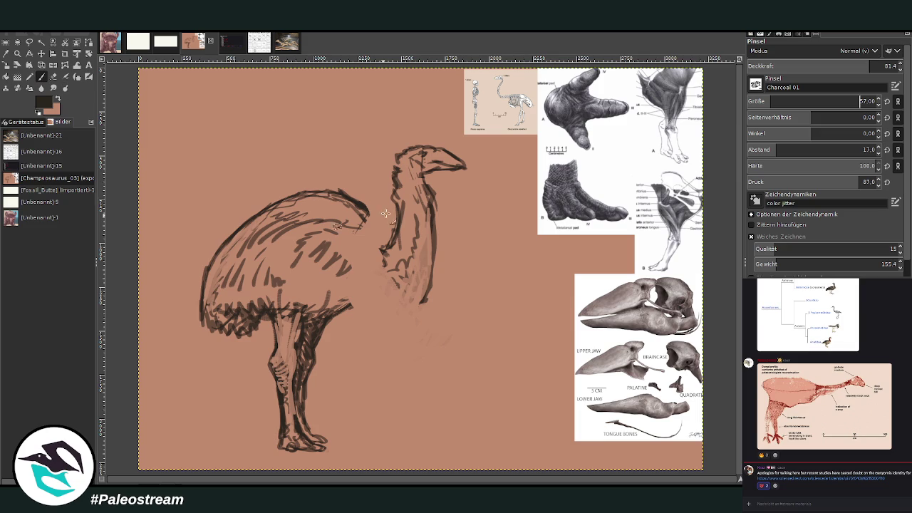
# Step: Join the back to the neck with dark lines and strengthen the neck, belly, chest and back outlines
pyautogui.moveTo(381, 239); pyautogui.dragTo(362, 206)
pyautogui.moveTo(411, 310); pyautogui.dragTo(389, 318)
pyautogui.moveTo(348, 318)
pyautogui.mouseDown()
pyautogui.moveTo(333, 322)
pyautogui.moveTo(432, 299)
pyautogui.moveTo(426, 246)
pyautogui.mouseUp()
pyautogui.moveTo(343, 320)
pyautogui.mouseDown()
pyautogui.moveTo(376, 308)
pyautogui.moveTo(356, 312)
pyautogui.mouseUp()
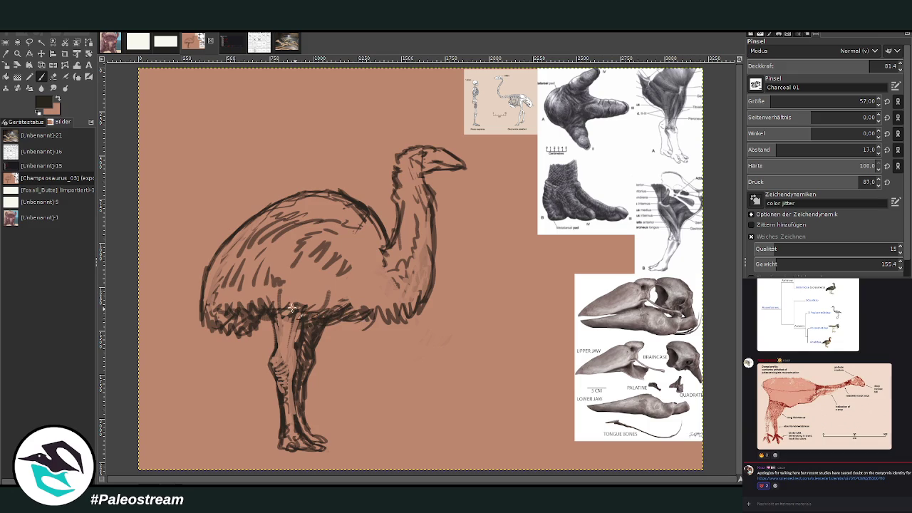
pyautogui.moveTo(381, 225)
pyautogui.mouseDown()
pyautogui.moveTo(387, 243)
pyautogui.moveTo(396, 233)
pyautogui.mouseUp()
pyautogui.moveTo(315, 195); pyautogui.dragTo(345, 193)
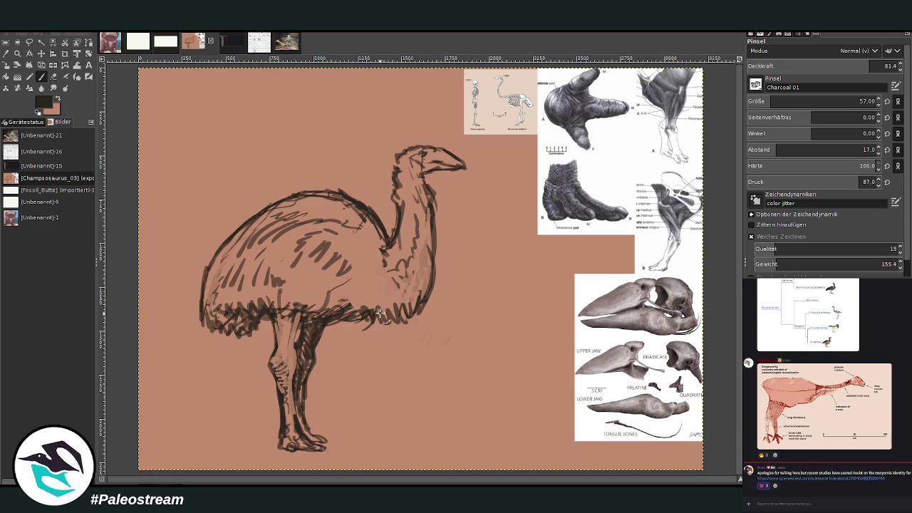
pyautogui.moveTo(349, 317)
pyautogui.mouseDown()
pyautogui.moveTo(313, 306)
pyautogui.moveTo(203, 308)
pyautogui.moveTo(217, 255)
pyautogui.moveTo(201, 303)
pyautogui.mouseUp()
pyautogui.moveTo(228, 239)
pyautogui.mouseDown()
pyautogui.moveTo(211, 278)
pyautogui.moveTo(217, 258)
pyautogui.moveTo(269, 211)
pyautogui.mouseUp()
pyautogui.moveTo(349, 202); pyautogui.dragTo(321, 192)
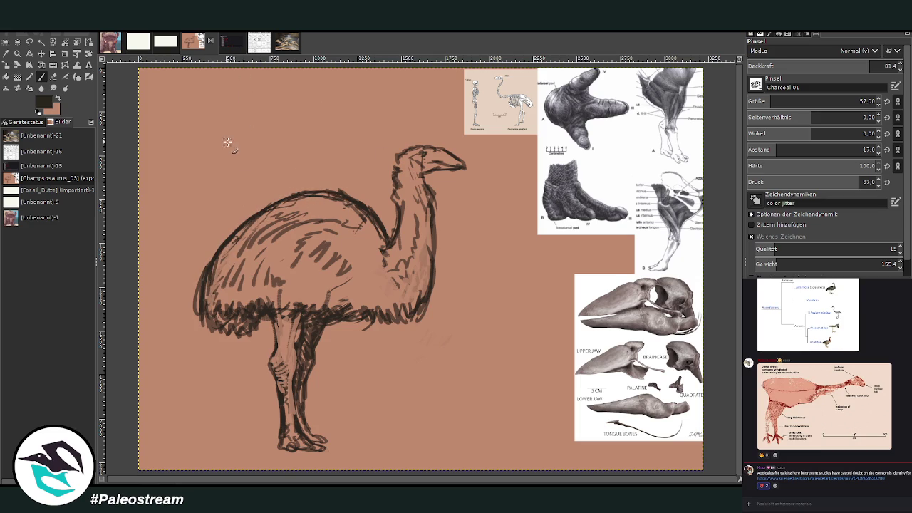
# Step: Smooth the bird's back contour with Warp Transform and hatch dark strokes over the chest, shoulder and back
pyautogui.click(75, 66)
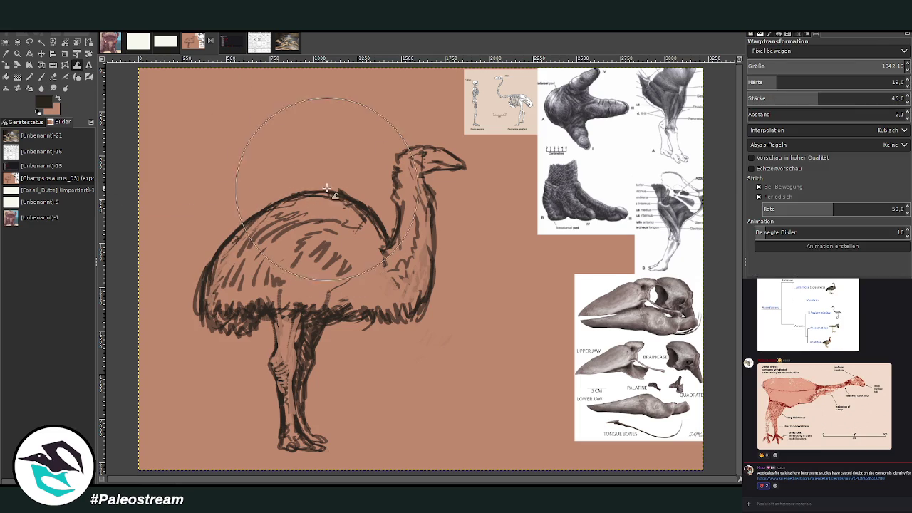
pyautogui.moveTo(218, 177); pyautogui.dragTo(197, 184)
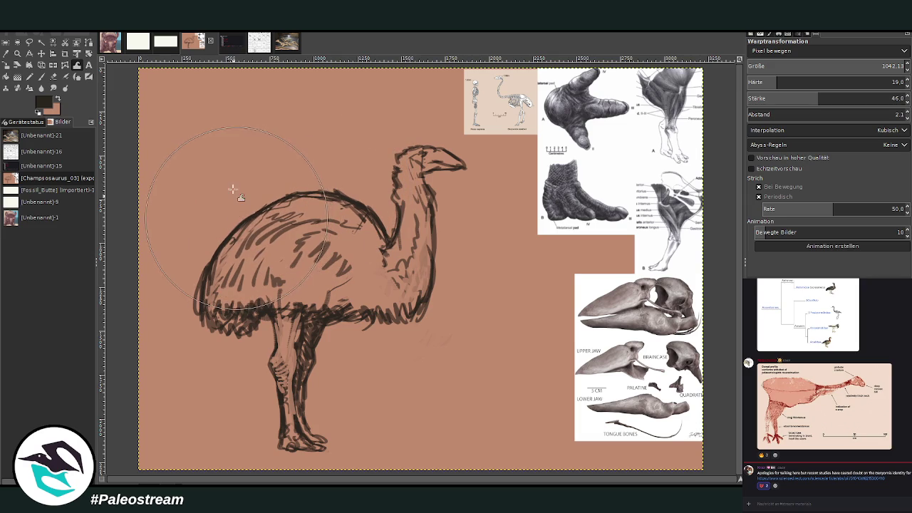
pyautogui.press('p')
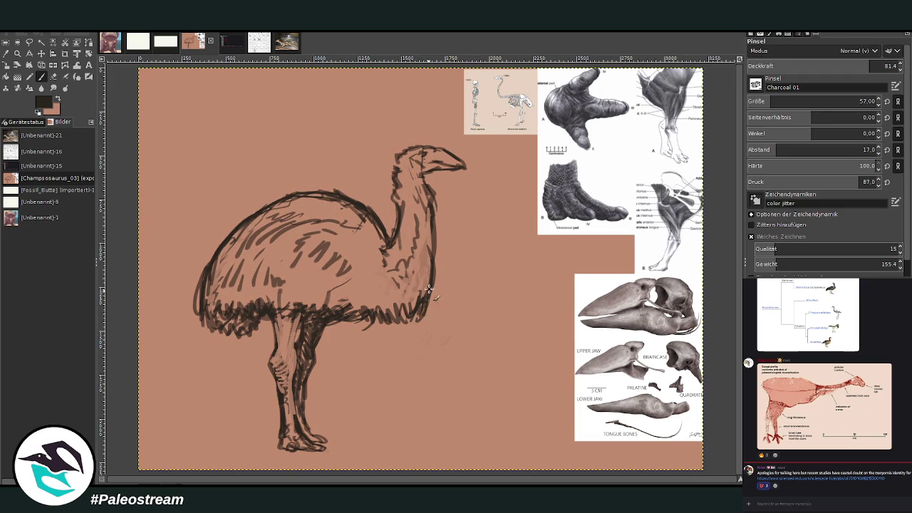
pyautogui.moveTo(205, 307)
pyautogui.mouseDown()
pyautogui.moveTo(196, 264)
pyautogui.moveTo(258, 210)
pyautogui.mouseUp()
pyautogui.moveTo(214, 260)
pyautogui.mouseDown()
pyautogui.moveTo(227, 230)
pyautogui.moveTo(194, 289)
pyautogui.moveTo(192, 326)
pyautogui.mouseUp()
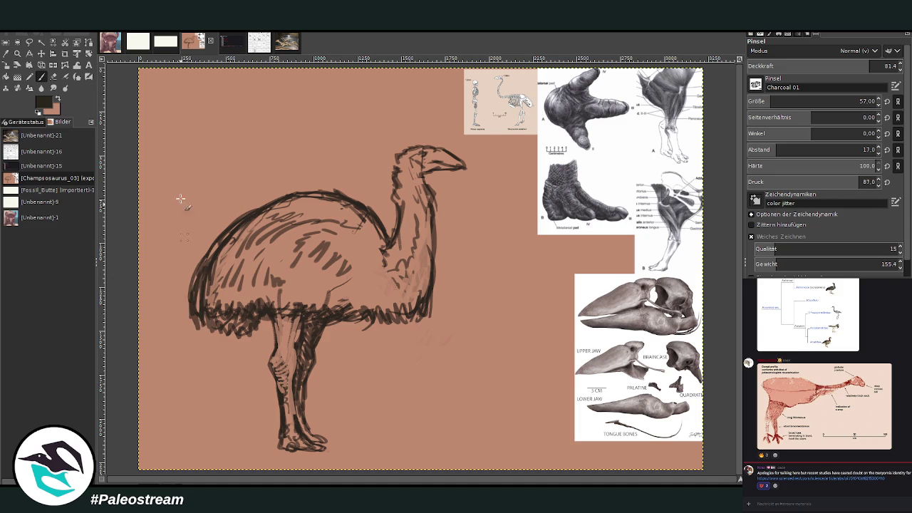
# Step: Darken the body's lower fringe with a size-129 brush
pyautogui.click(54, 76)
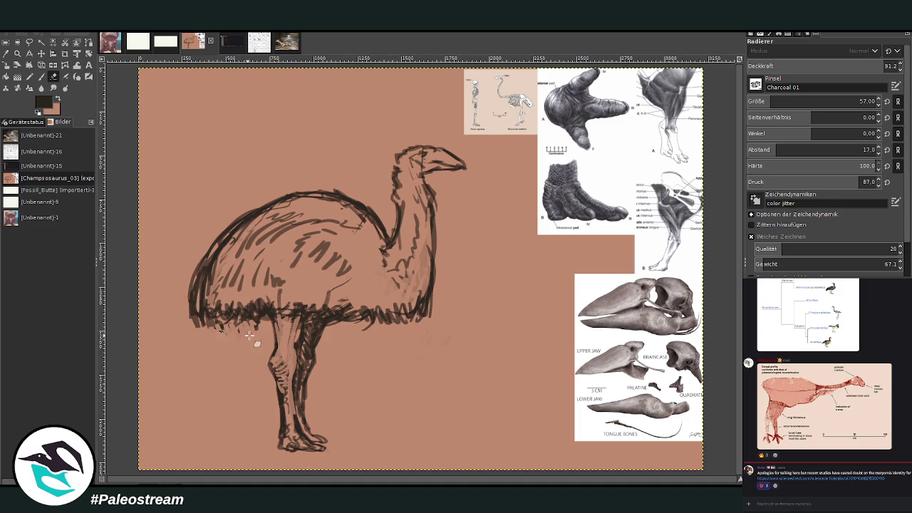
pyautogui.click(41, 76)
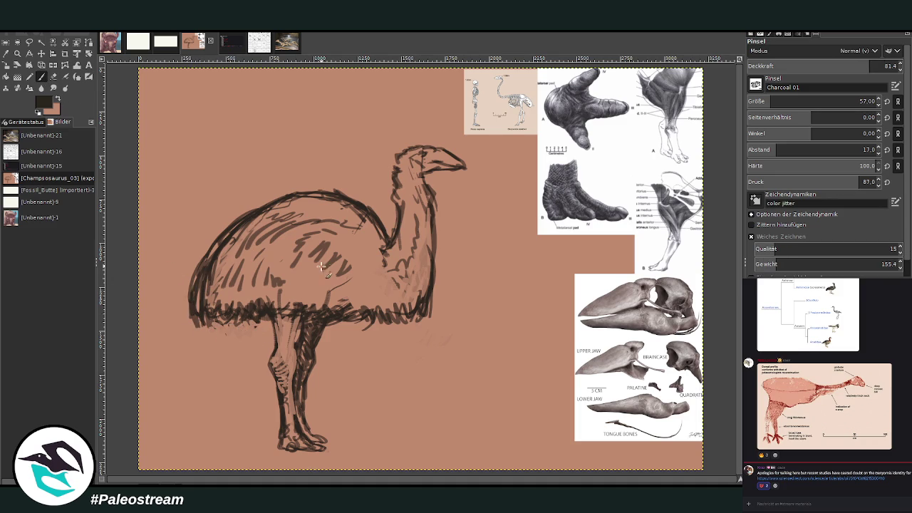
pyautogui.press(']')
pyautogui.press(']')
pyautogui.press(']')
pyautogui.moveTo(412, 312)
pyautogui.mouseDown()
pyautogui.moveTo(249, 309)
pyautogui.moveTo(383, 316)
pyautogui.mouseUp()
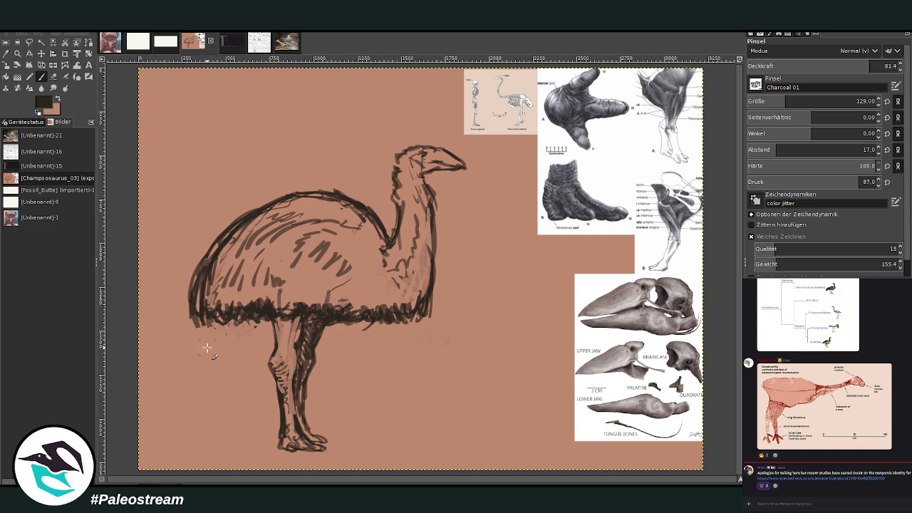
# Step: Paint a light beige patch at the neck base with a size-181 brush
pyautogui.click(57, 104)
pyautogui.click(783, 100)
pyautogui.moveTo(359, 255)
pyautogui.mouseDown()
pyautogui.moveTo(381, 255)
pyautogui.moveTo(419, 214)
pyautogui.moveTo(404, 249)
pyautogui.moveTo(374, 272)
pyautogui.moveTo(406, 203)
pyautogui.moveTo(411, 238)
pyautogui.moveTo(398, 267)
pyautogui.moveTo(365, 289)
pyautogui.moveTo(327, 238)
pyautogui.moveTo(353, 231)
pyautogui.moveTo(303, 229)
pyautogui.moveTo(364, 235)
pyautogui.moveTo(338, 220)
pyautogui.moveTo(377, 246)
pyautogui.moveTo(385, 214)
pyautogui.moveTo(371, 229)
pyautogui.moveTo(353, 208)
pyautogui.moveTo(343, 213)
pyautogui.mouseUp()
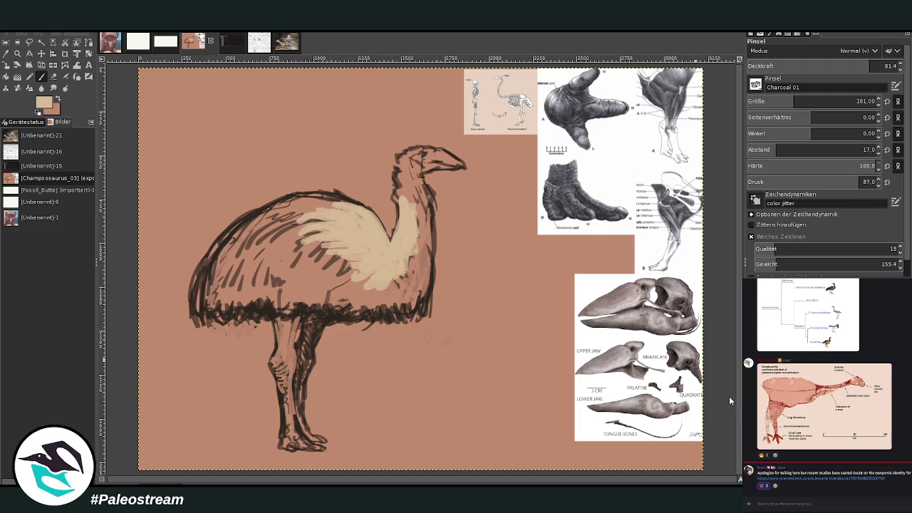
# Step: Paint dark brown over the upper back and lower chest, then grey-brown tones across the back and body
pyautogui.click(890, 66)
pyautogui.moveTo(308, 247)
pyautogui.mouseDown()
pyautogui.moveTo(285, 228)
pyautogui.moveTo(336, 202)
pyautogui.moveTo(313, 196)
pyautogui.moveTo(275, 210)
pyautogui.moveTo(260, 242)
pyautogui.moveTo(324, 242)
pyautogui.moveTo(329, 278)
pyautogui.moveTo(354, 274)
pyautogui.moveTo(370, 295)
pyautogui.moveTo(391, 291)
pyautogui.moveTo(419, 270)
pyautogui.moveTo(409, 174)
pyautogui.mouseUp()
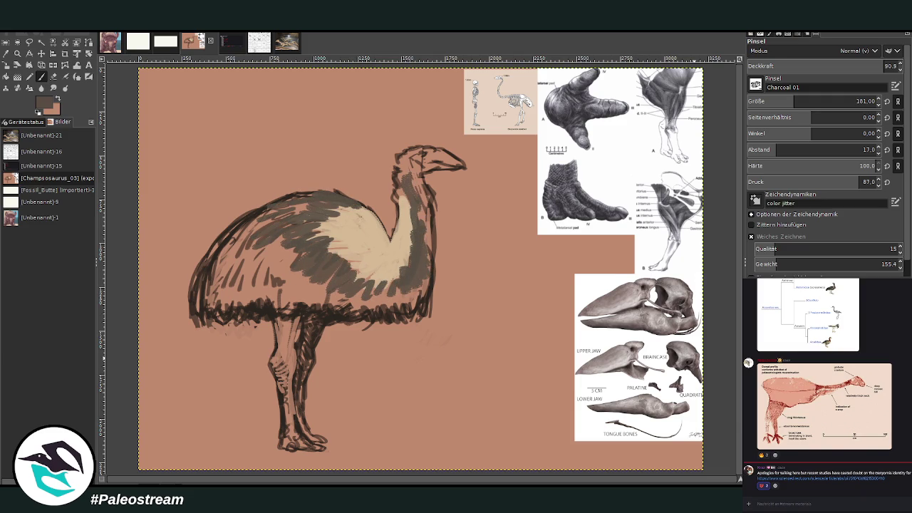
pyautogui.moveTo(378, 281)
pyautogui.mouseDown()
pyautogui.moveTo(393, 308)
pyautogui.moveTo(423, 274)
pyautogui.moveTo(418, 261)
pyautogui.moveTo(426, 267)
pyautogui.moveTo(371, 314)
pyautogui.moveTo(357, 285)
pyautogui.moveTo(360, 302)
pyautogui.moveTo(341, 285)
pyautogui.moveTo(314, 299)
pyautogui.moveTo(300, 271)
pyautogui.moveTo(274, 285)
pyautogui.moveTo(305, 271)
pyautogui.moveTo(270, 299)
pyautogui.moveTo(242, 285)
pyautogui.moveTo(214, 308)
pyautogui.moveTo(220, 257)
pyautogui.moveTo(196, 306)
pyautogui.moveTo(232, 264)
pyautogui.moveTo(228, 277)
pyautogui.mouseUp()
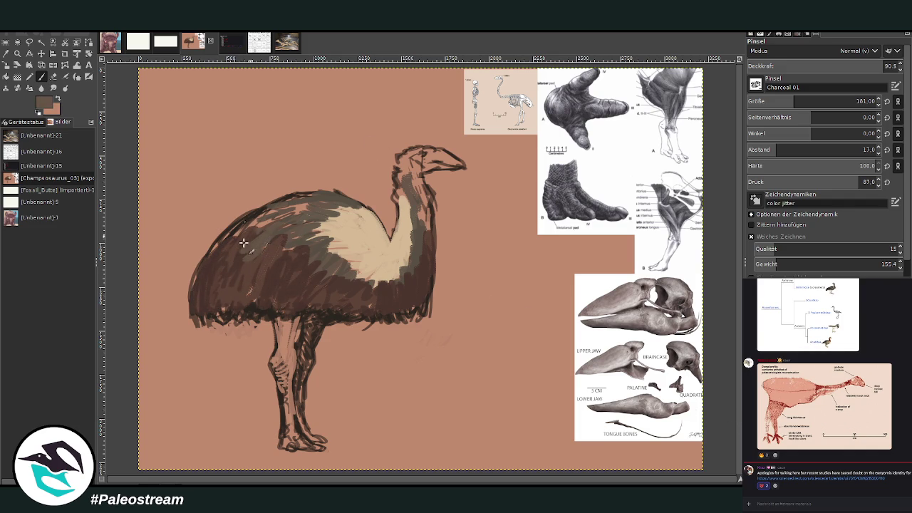
pyautogui.moveTo(255, 214)
pyautogui.mouseDown()
pyautogui.moveTo(203, 278)
pyautogui.moveTo(250, 253)
pyautogui.moveTo(299, 242)
pyautogui.moveTo(280, 232)
pyautogui.moveTo(314, 208)
pyautogui.moveTo(263, 207)
pyautogui.moveTo(232, 228)
pyautogui.moveTo(335, 205)
pyautogui.moveTo(282, 238)
pyautogui.mouseUp()
pyautogui.press('x')
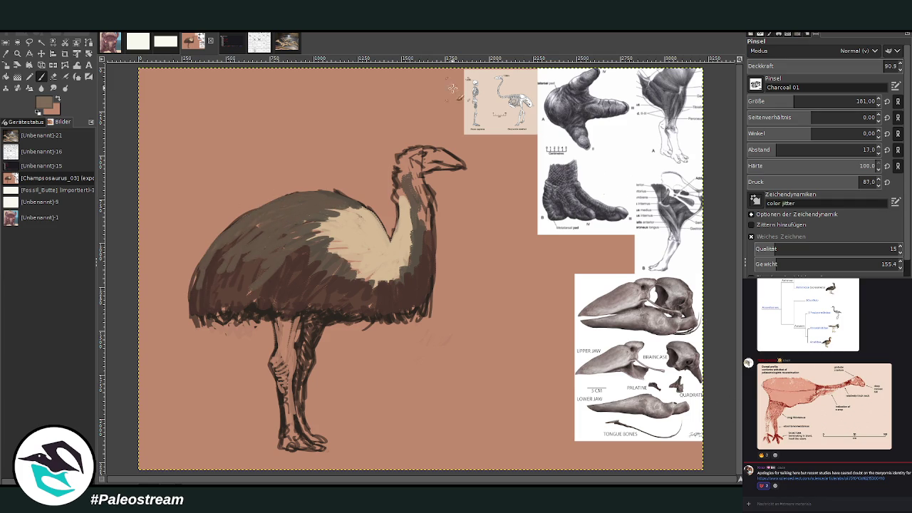
pyautogui.moveTo(337, 202)
pyautogui.mouseDown()
pyautogui.moveTo(320, 195)
pyautogui.moveTo(335, 194)
pyautogui.moveTo(270, 219)
pyautogui.moveTo(266, 210)
pyautogui.moveTo(292, 202)
pyautogui.moveTo(271, 220)
pyautogui.moveTo(254, 216)
pyautogui.moveTo(321, 238)
pyautogui.mouseUp()
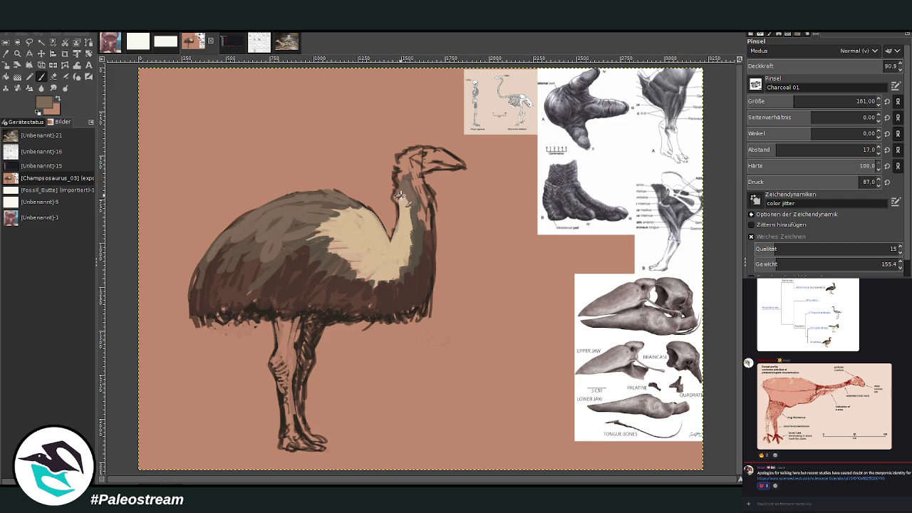
# Step: With very dark brown at sizes 59 and 85, shade the neck, lower body, legs and lower chest
pyautogui.press('[')
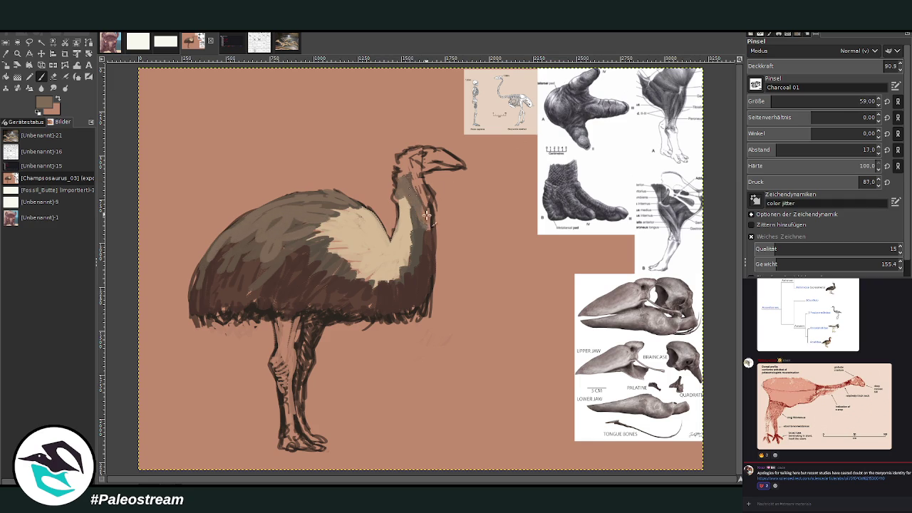
pyautogui.keyDown('ctrl'); pyautogui.click(726, 413); pyautogui.keyUp('ctrl')
pyautogui.moveTo(431, 205); pyautogui.dragTo(413, 178)
pyautogui.moveTo(773, 101); pyautogui.dragTo(777, 101)
pyautogui.moveTo(428, 232); pyautogui.dragTo(417, 180)
pyautogui.moveTo(401, 313); pyautogui.dragTo(416, 310)
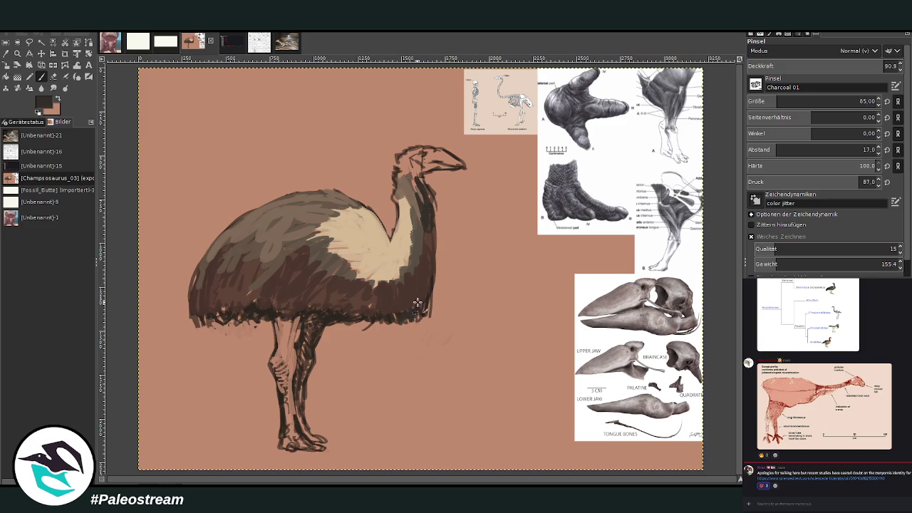
pyautogui.moveTo(310, 313); pyautogui.dragTo(317, 321)
pyautogui.moveTo(294, 334)
pyautogui.mouseDown()
pyautogui.moveTo(313, 356)
pyautogui.moveTo(299, 374)
pyautogui.moveTo(305, 427)
pyautogui.mouseUp()
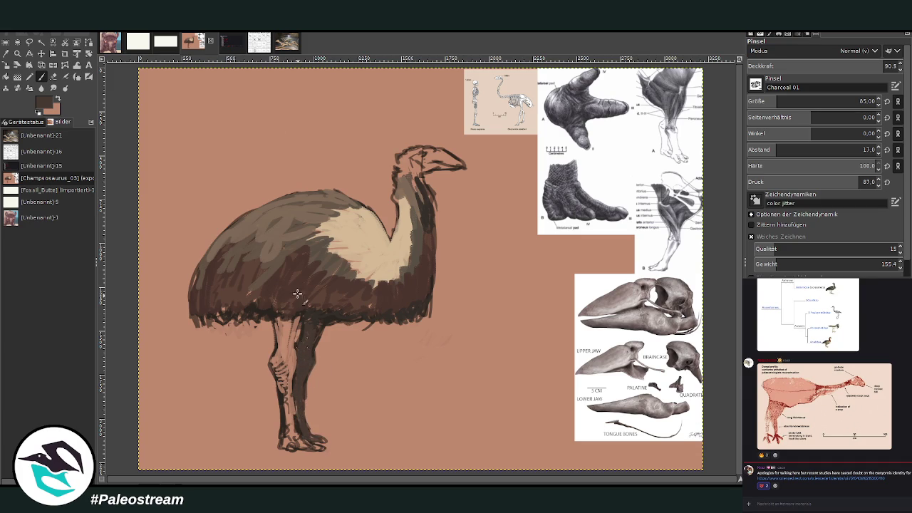
pyautogui.moveTo(310, 332); pyautogui.dragTo(312, 310)
pyautogui.moveTo(354, 266)
pyautogui.mouseDown()
pyautogui.moveTo(364, 285)
pyautogui.moveTo(395, 287)
pyautogui.moveTo(413, 270)
pyautogui.mouseUp()
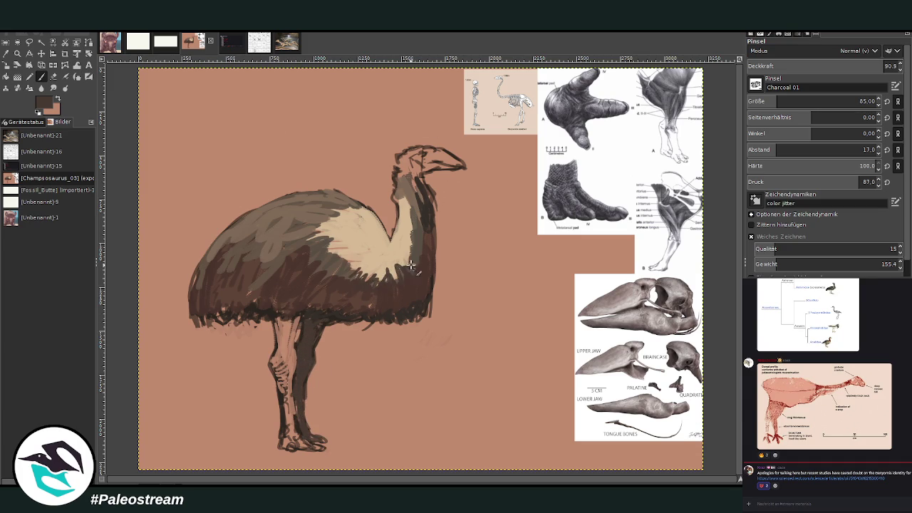
# Step: Blend lighter grey-brown and cream strokes over the chest patch and shoulder
pyautogui.keyDown('ctrl'); pyautogui.click(677, 374); pyautogui.keyUp('ctrl')
pyautogui.moveTo(361, 253); pyautogui.dragTo(350, 242)
pyautogui.keyDown('ctrl'); pyautogui.click(696, 324); pyautogui.keyUp('ctrl')
pyautogui.moveTo(382, 271)
pyautogui.mouseDown()
pyautogui.moveTo(388, 256)
pyautogui.moveTo(355, 274)
pyautogui.moveTo(350, 252)
pyautogui.moveTo(335, 256)
pyautogui.moveTo(314, 238)
pyautogui.moveTo(372, 238)
pyautogui.moveTo(406, 269)
pyautogui.moveTo(403, 191)
pyautogui.moveTo(399, 265)
pyautogui.moveTo(369, 279)
pyautogui.mouseUp()
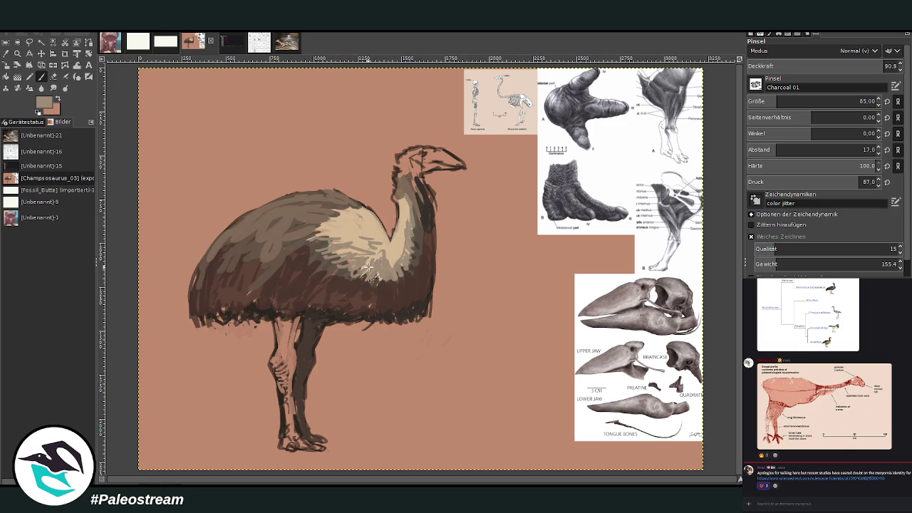
pyautogui.moveTo(332, 246)
pyautogui.mouseDown()
pyautogui.moveTo(314, 222)
pyautogui.moveTo(363, 206)
pyautogui.moveTo(316, 198)
pyautogui.moveTo(329, 208)
pyautogui.moveTo(235, 228)
pyautogui.moveTo(216, 244)
pyautogui.moveTo(305, 235)
pyautogui.mouseUp()
# Step: Pick a steel-blue colour and paint it around the eye
pyautogui.keyDown('ctrl'); pyautogui.click(619, 246); pyautogui.keyUp('ctrl')
pyautogui.keyDown('ctrl'); pyautogui.click(342, 292); pyautogui.keyUp('ctrl')
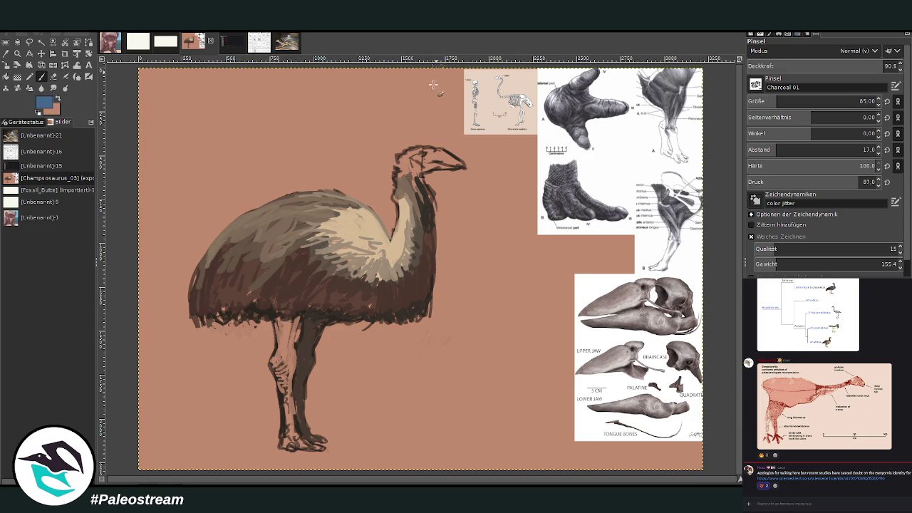
pyautogui.moveTo(423, 161); pyautogui.dragTo(415, 156)
# Step: Enlarge the blue eye patch and add white feathers on the throat and upper neck
pyautogui.moveTo(424, 153); pyautogui.dragTo(414, 187)
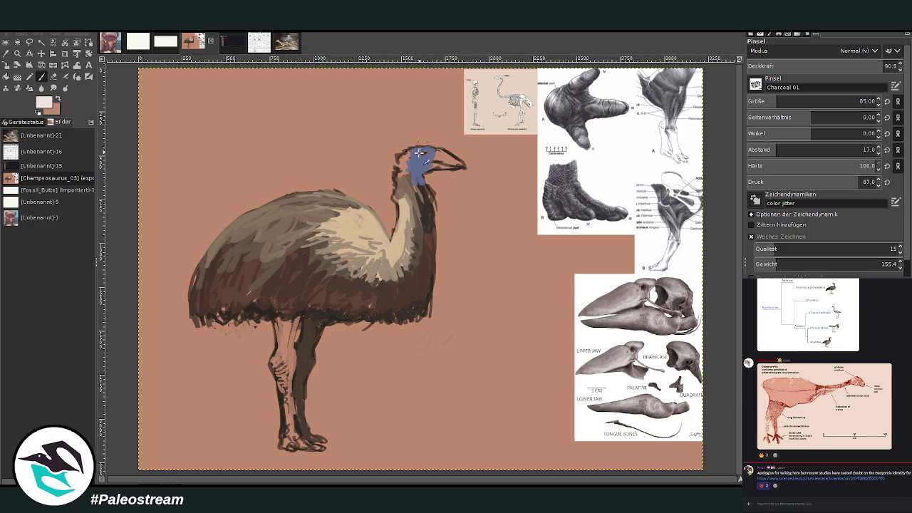
pyautogui.moveTo(403, 169)
pyautogui.mouseDown()
pyautogui.moveTo(402, 158)
pyautogui.moveTo(407, 181)
pyautogui.mouseUp()
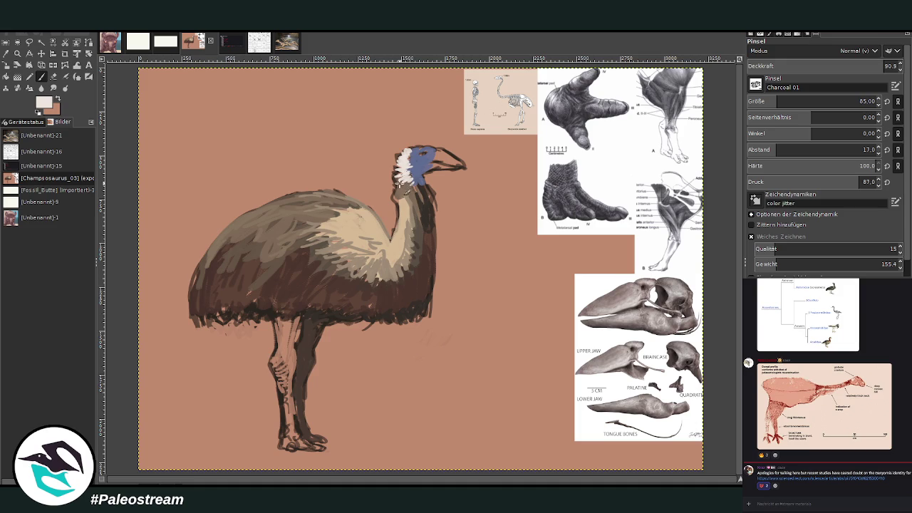
pyautogui.moveTo(392, 165); pyautogui.dragTo(412, 148)
pyautogui.keyDown('ctrl'); pyautogui.click(700, 342); pyautogui.keyUp('ctrl')
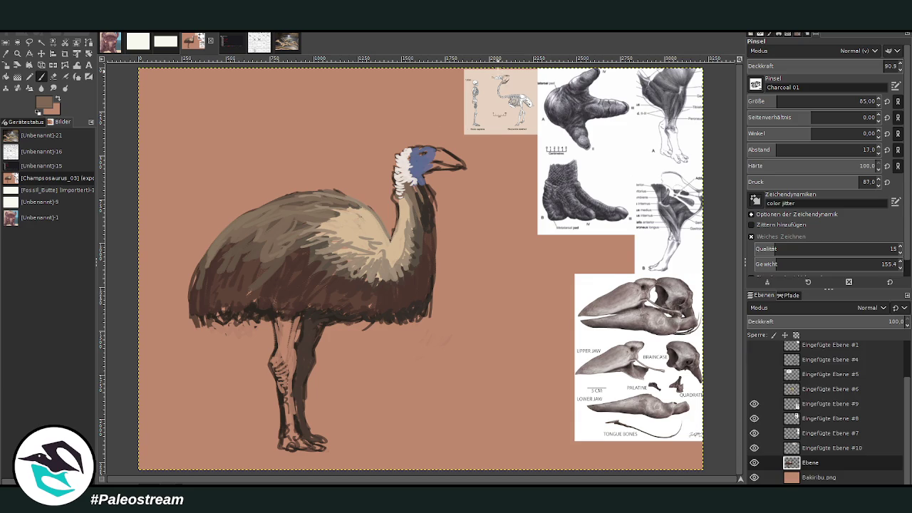
# Step: Darken the lower beak and face, then deepen the blue head patch at 60.3 opacity
pyautogui.moveTo(432, 167)
pyautogui.mouseDown()
pyautogui.moveTo(461, 165)
pyautogui.moveTo(430, 158)
pyautogui.mouseUp()
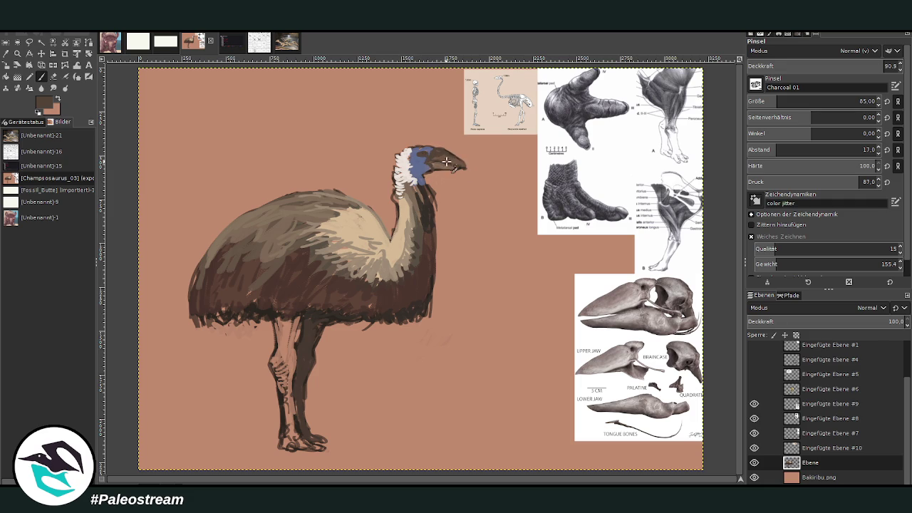
pyautogui.moveTo(433, 163); pyautogui.dragTo(427, 164)
pyautogui.click(840, 66)
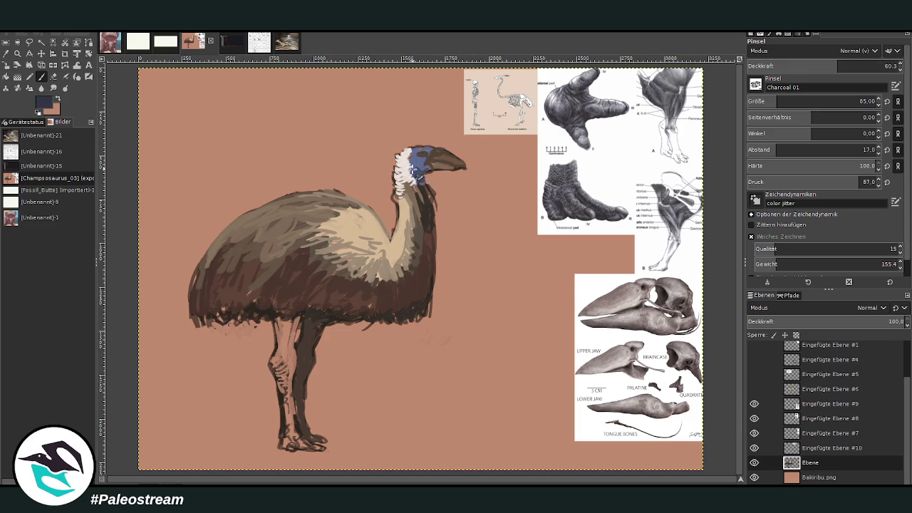
pyautogui.moveTo(423, 166); pyautogui.dragTo(418, 154)
# Step: Using a dark brown sampled from the painting, darken the beige chest's lower edge and add lighter back strokes
pyautogui.press('o')
pyautogui.click(400, 301)
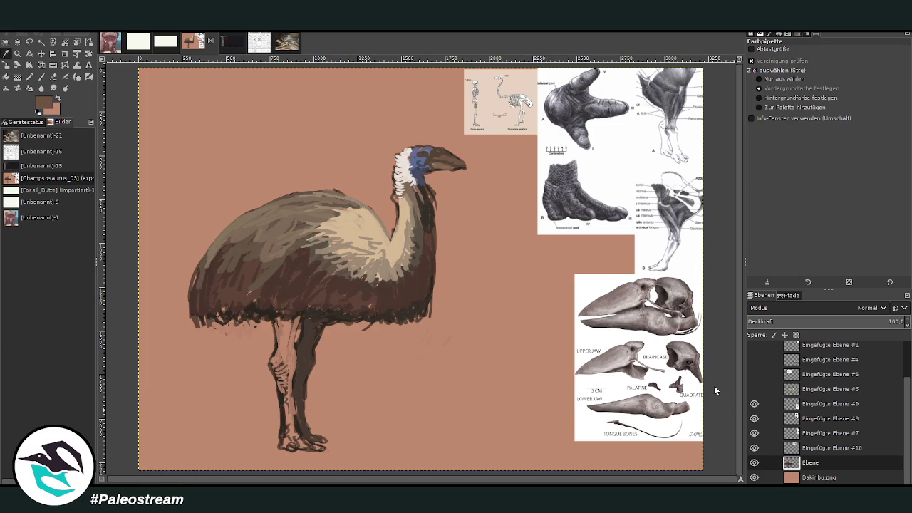
pyautogui.click(41, 77)
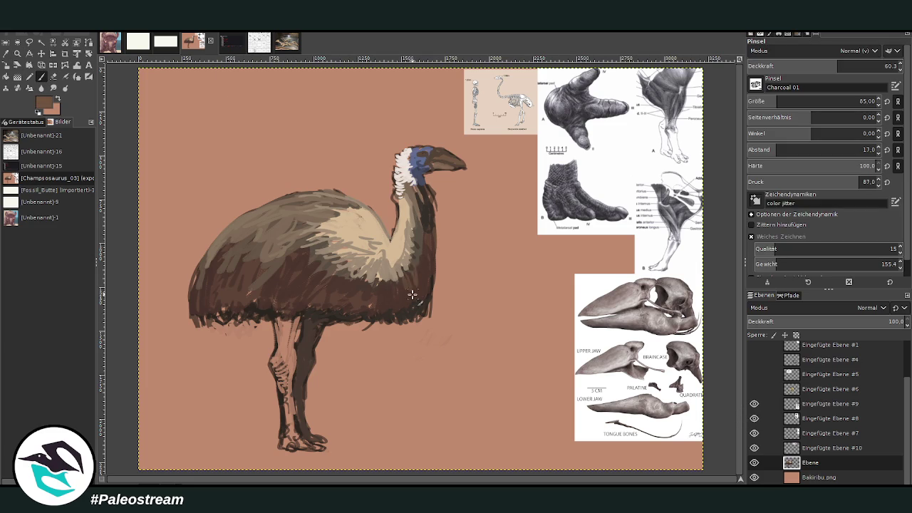
pyautogui.moveTo(423, 263)
pyautogui.mouseDown()
pyautogui.moveTo(371, 305)
pyautogui.moveTo(353, 293)
pyautogui.moveTo(349, 267)
pyautogui.moveTo(278, 252)
pyautogui.moveTo(253, 265)
pyautogui.moveTo(248, 302)
pyautogui.moveTo(239, 246)
pyautogui.moveTo(213, 279)
pyautogui.moveTo(204, 255)
pyautogui.moveTo(233, 229)
pyautogui.mouseUp()
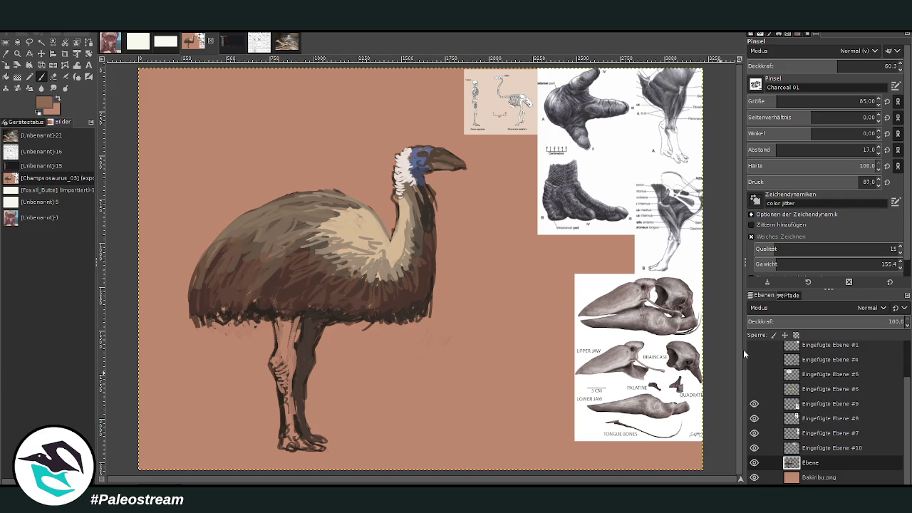
pyautogui.moveTo(328, 256)
pyautogui.mouseDown()
pyautogui.moveTo(284, 253)
pyautogui.moveTo(265, 296)
pyautogui.moveTo(252, 264)
pyautogui.moveTo(276, 267)
pyautogui.mouseUp()
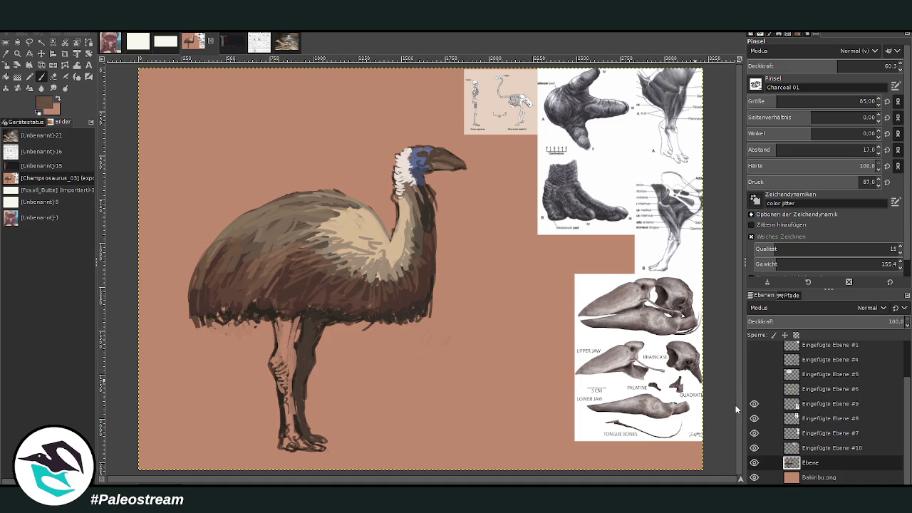
# Step: Raise brush size to 213 with more opacity and darken the front leg down to the ankle
pyautogui.moveTo(819, 101); pyautogui.dragTo(854, 101)
pyautogui.click(883, 65)
pyautogui.moveTo(288, 366)
pyautogui.mouseDown()
pyautogui.moveTo(292, 344)
pyautogui.moveTo(288, 384)
pyautogui.moveTo(285, 347)
pyautogui.moveTo(279, 357)
pyautogui.moveTo(289, 331)
pyautogui.moveTo(289, 356)
pyautogui.moveTo(300, 320)
pyautogui.moveTo(285, 321)
pyautogui.moveTo(291, 395)
pyautogui.mouseUp()
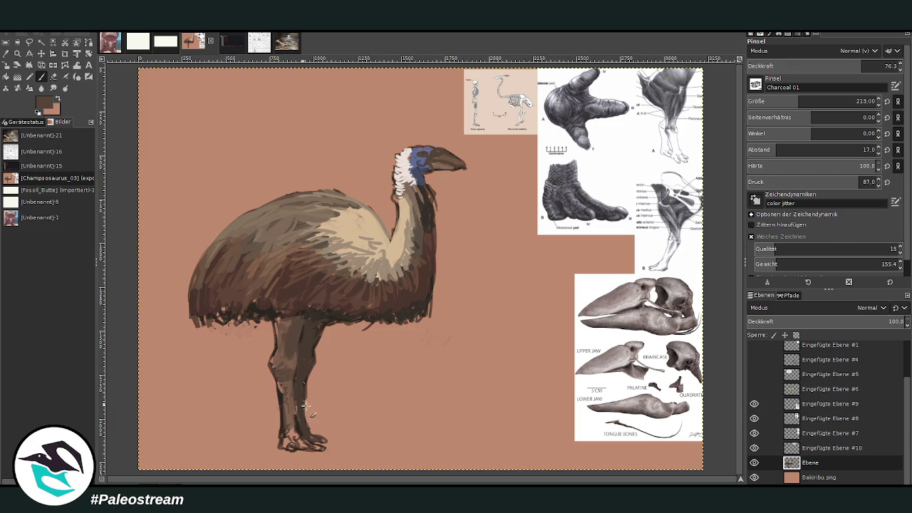
pyautogui.moveTo(301, 428)
pyautogui.mouseDown()
pyautogui.moveTo(292, 403)
pyautogui.moveTo(291, 434)
pyautogui.mouseUp()
# Step: Paint pinkish highlights on the foot, toes and knee with size 121 at 88.3 opacity
pyautogui.press('x')
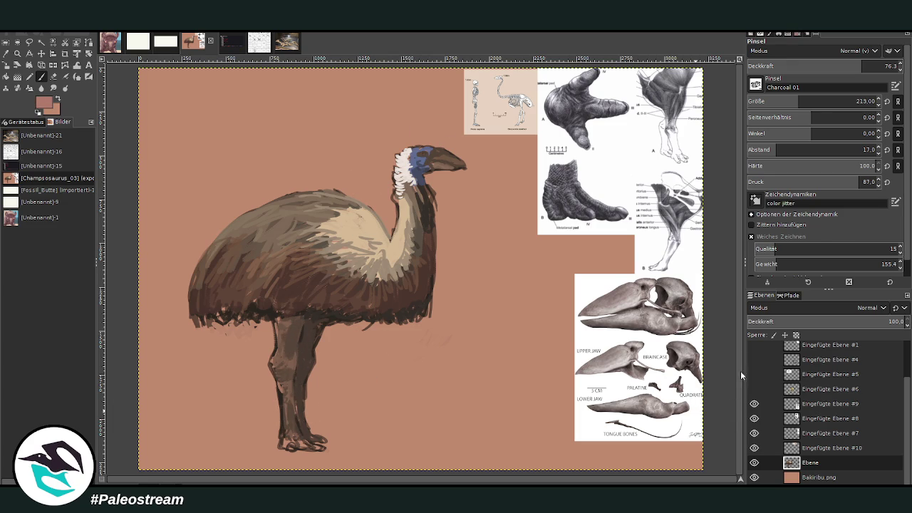
pyautogui.click(885, 66)
pyautogui.click(811, 101)
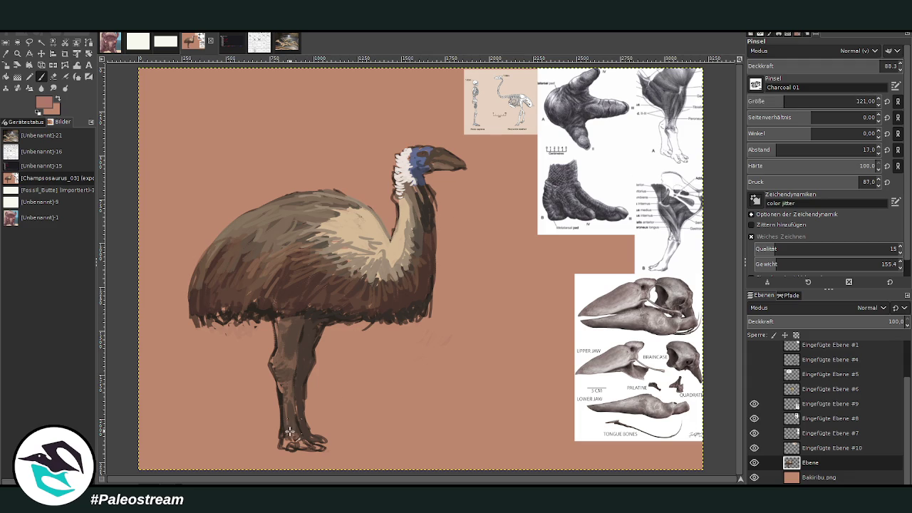
pyautogui.moveTo(284, 443)
pyautogui.mouseDown()
pyautogui.moveTo(275, 370)
pyautogui.moveTo(298, 325)
pyautogui.mouseUp()
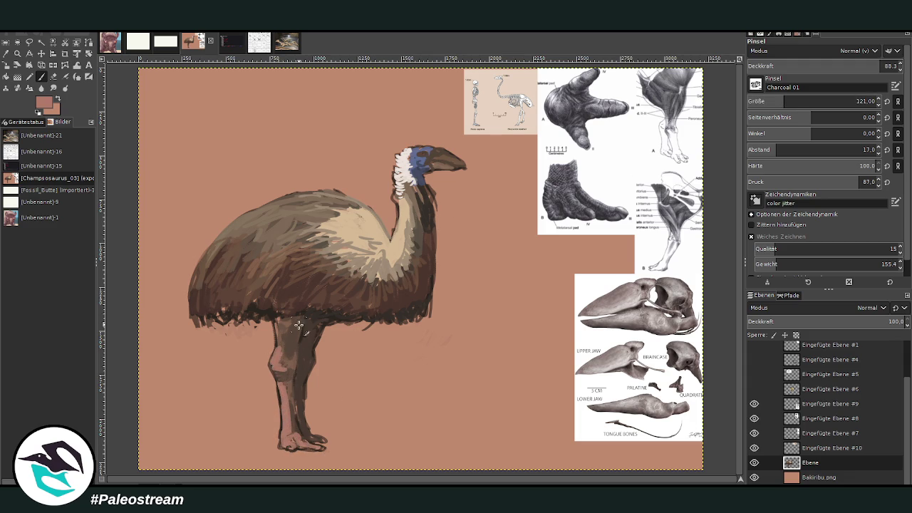
pyautogui.press('x')
pyautogui.moveTo(284, 360)
pyautogui.mouseDown()
pyautogui.moveTo(276, 365)
pyautogui.moveTo(284, 390)
pyautogui.mouseUp()
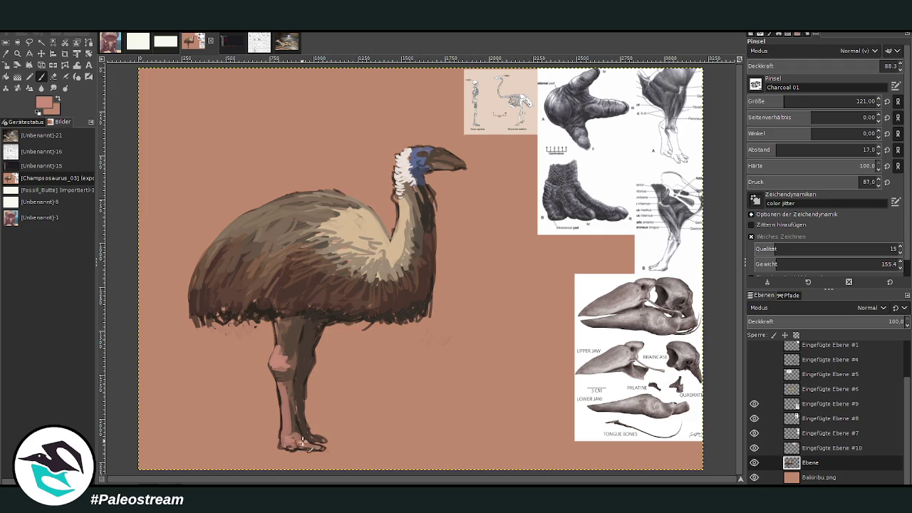
# Step: Darken the front of the lower leg and recolour the leg from shin to thigh
pyautogui.press('x')
pyautogui.press('x')
pyautogui.moveTo(296, 436); pyautogui.dragTo(288, 349)
pyautogui.moveTo(285, 387); pyautogui.dragTo(288, 325)
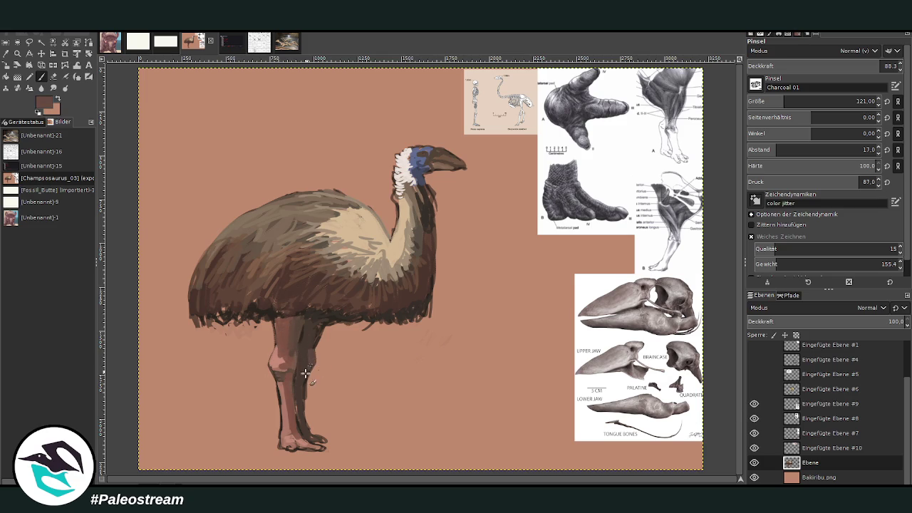
pyautogui.press('-')
pyautogui.press('-')
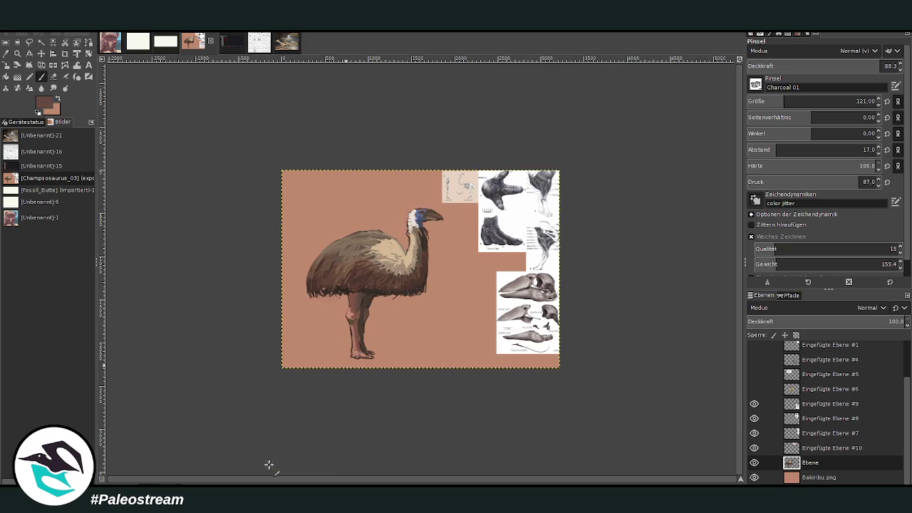
# Step: Zoom in on the bird and repaint the upper leg and knee in a sampled darker brown
pyautogui.press('z')
pyautogui.moveTo(292, 161); pyautogui.dragTo(473, 392)
pyautogui.click(402, 270)
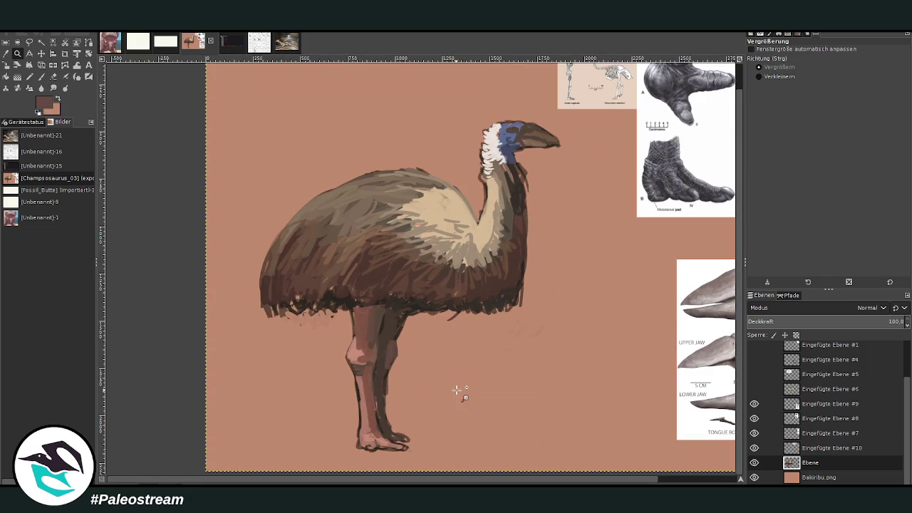
pyautogui.click(5, 53)
pyautogui.click(396, 324)
pyautogui.click(43, 77)
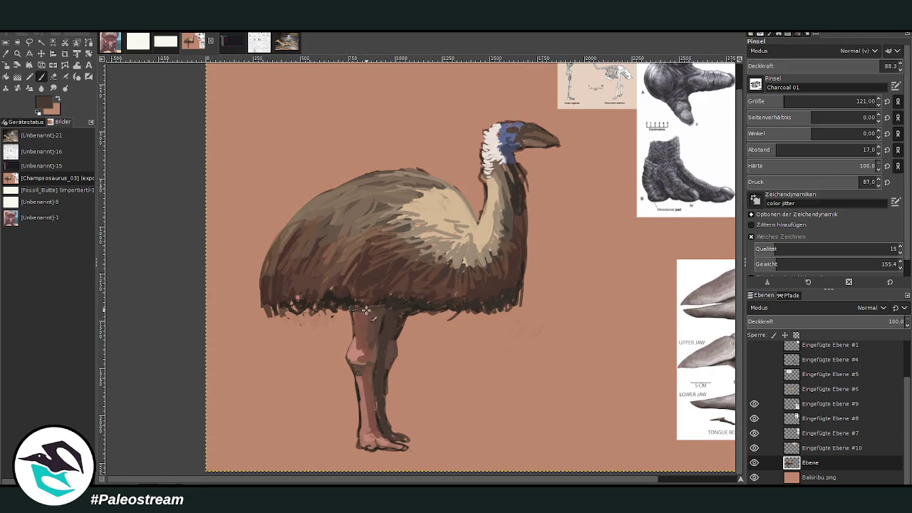
pyautogui.moveTo(359, 334)
pyautogui.mouseDown()
pyautogui.moveTo(365, 327)
pyautogui.moveTo(356, 347)
pyautogui.moveTo(369, 344)
pyautogui.mouseUp()
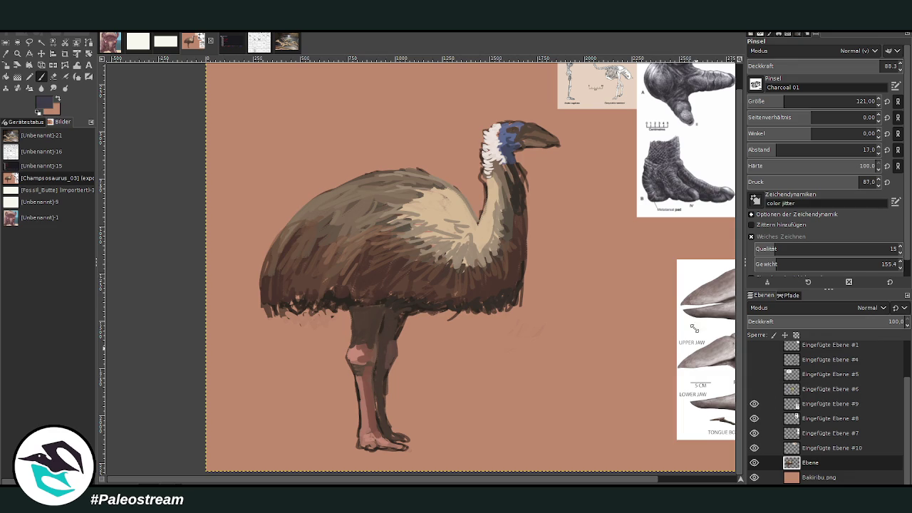
# Step: At size 65, add dark bluish strokes along the plumage's lower edge toward the legs
pyautogui.press('[')
pyautogui.moveTo(516, 307); pyautogui.dragTo(463, 305)
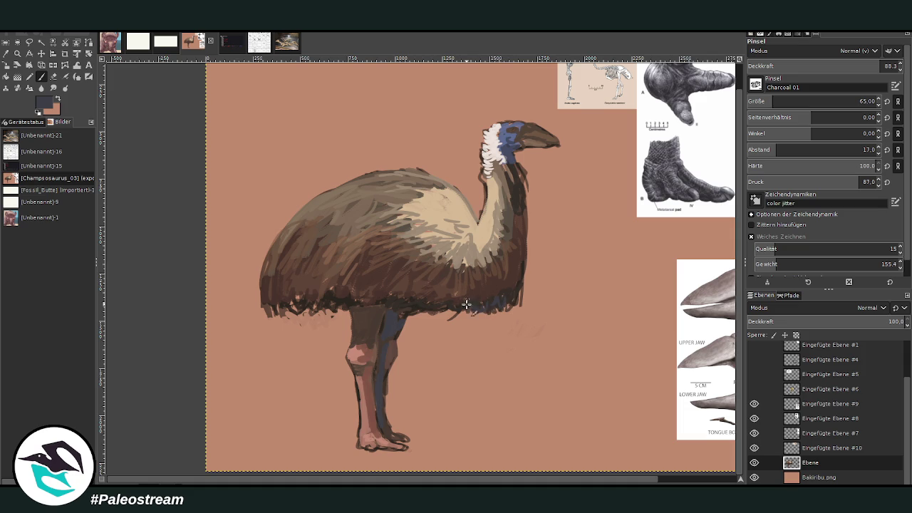
pyautogui.moveTo(340, 302); pyautogui.dragTo(296, 300)
pyautogui.moveTo(266, 310)
pyautogui.mouseDown()
pyautogui.moveTo(520, 306)
pyautogui.moveTo(503, 283)
pyautogui.moveTo(435, 305)
pyautogui.mouseUp()
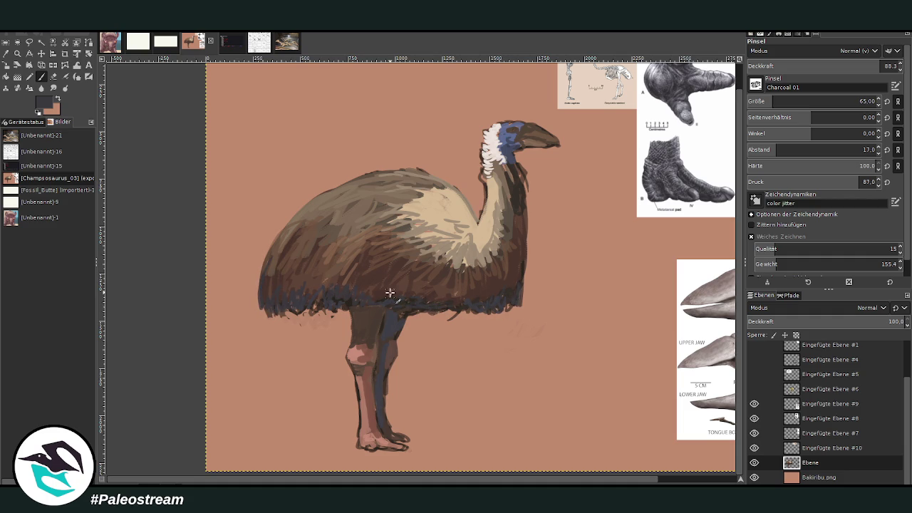
# Step: Sample lighter browns from the references and canvas and brush faint strokes over the back
pyautogui.keyDown('ctrl'); pyautogui.click(716, 418); pyautogui.keyUp('ctrl')
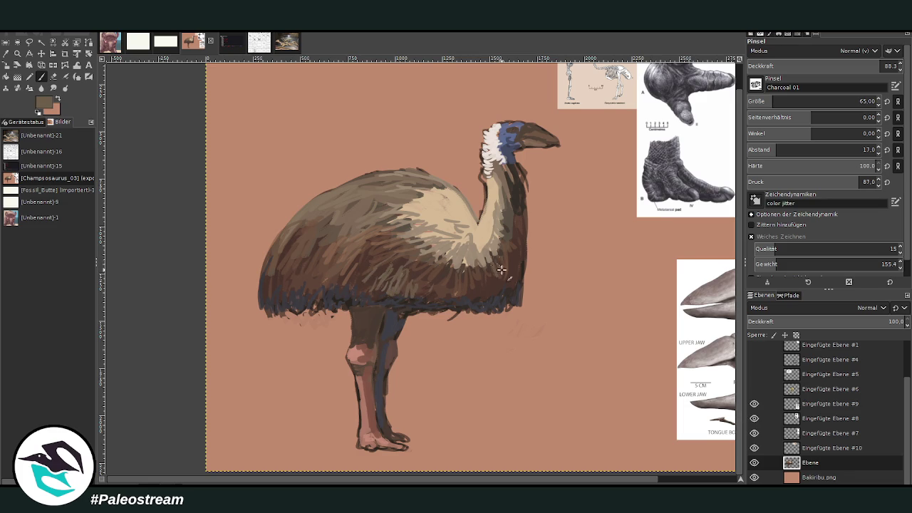
pyautogui.keyDown('ctrl'); pyautogui.click(707, 349); pyautogui.keyUp('ctrl')
pyautogui.keyDown('ctrl'); pyautogui.click(737, 415); pyautogui.keyUp('ctrl')
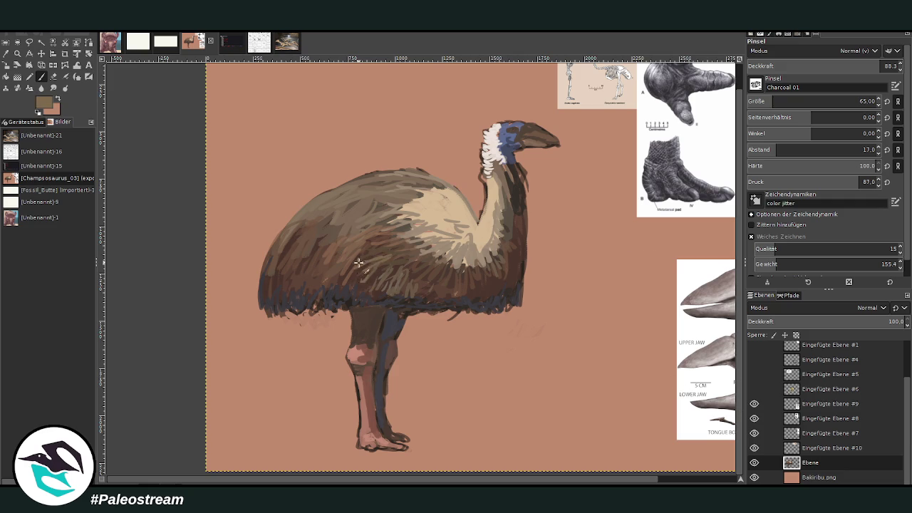
pyautogui.keyDown('ctrl'); pyautogui.click(668, 231); pyautogui.keyUp('ctrl')
pyautogui.moveTo(355, 195); pyautogui.dragTo(367, 215)
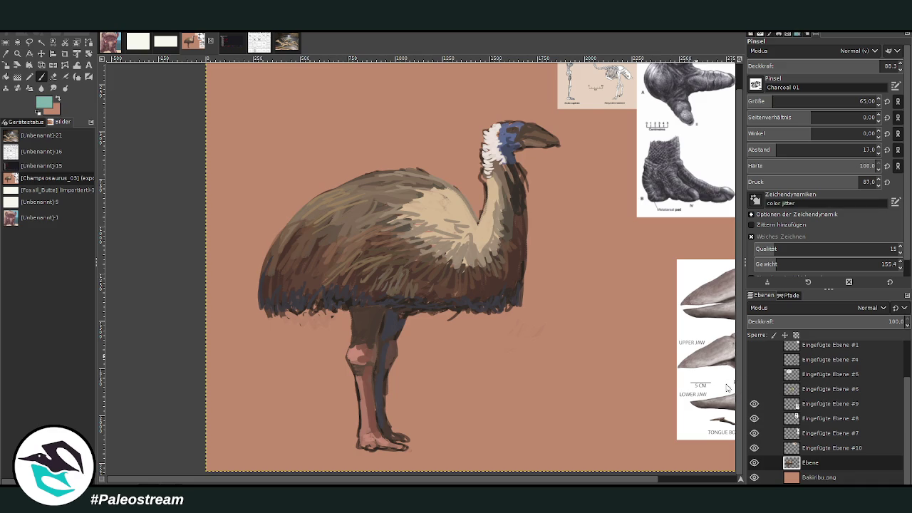
# Step: At size 38 and lower opacity, add teal-grey strokes to the blue head
pyautogui.moveTo(762, 102); pyautogui.dragTo(756, 101)
pyautogui.click(842, 64)
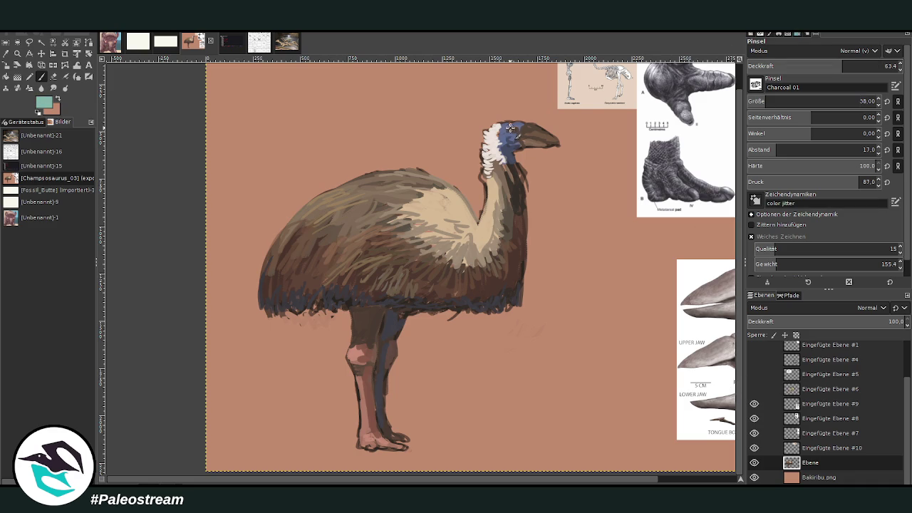
pyautogui.moveTo(515, 129); pyautogui.dragTo(507, 134)
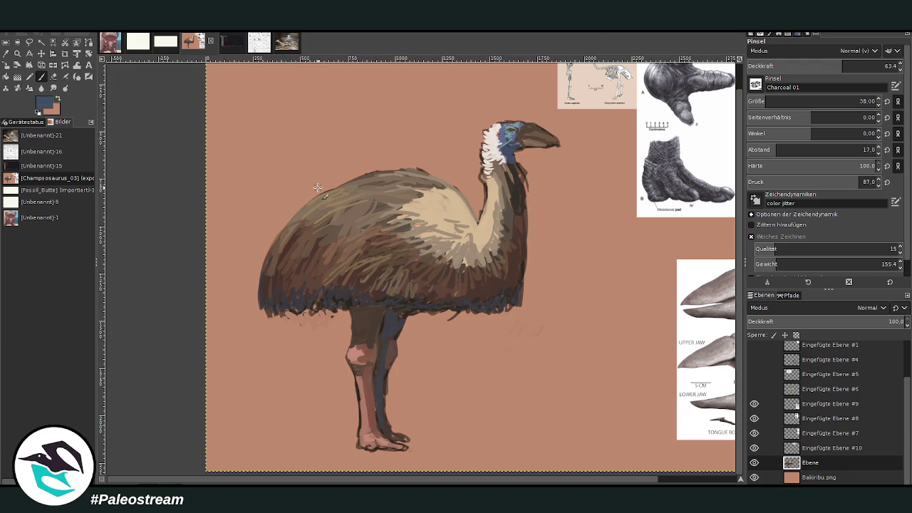
pyautogui.press('-')
pyautogui.press('-')
pyautogui.press('z')
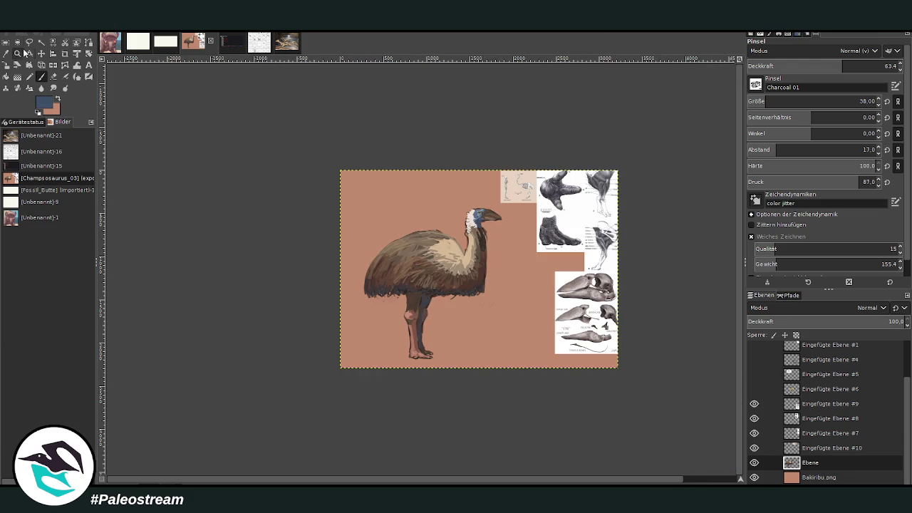
pyautogui.moveTo(396, 214); pyautogui.dragTo(527, 389)
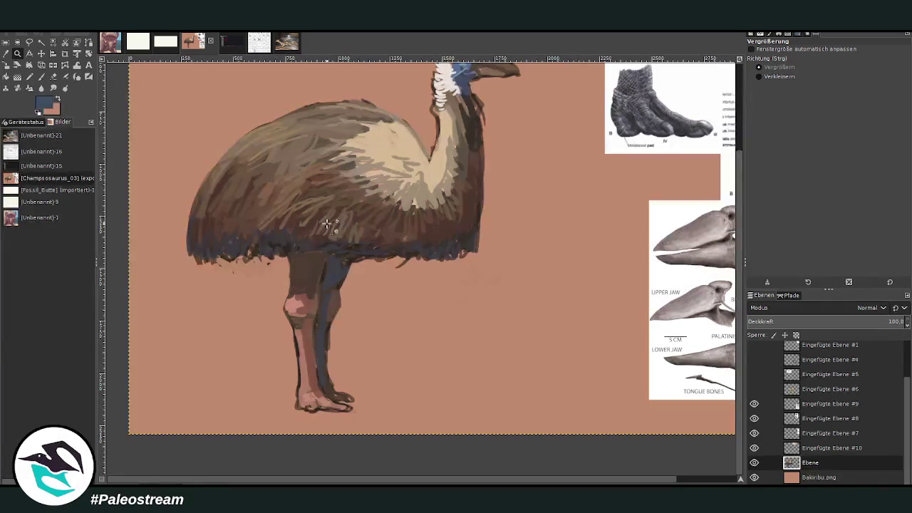
# Step: Paint the first dark chick body near the feet with a size-92 brush
pyautogui.hotkey('shift', 'e')
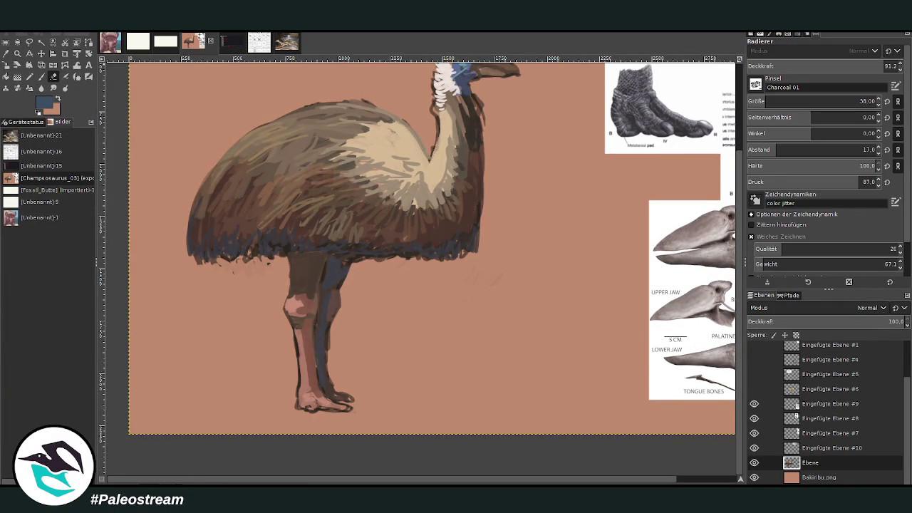
pyautogui.click(41, 77)
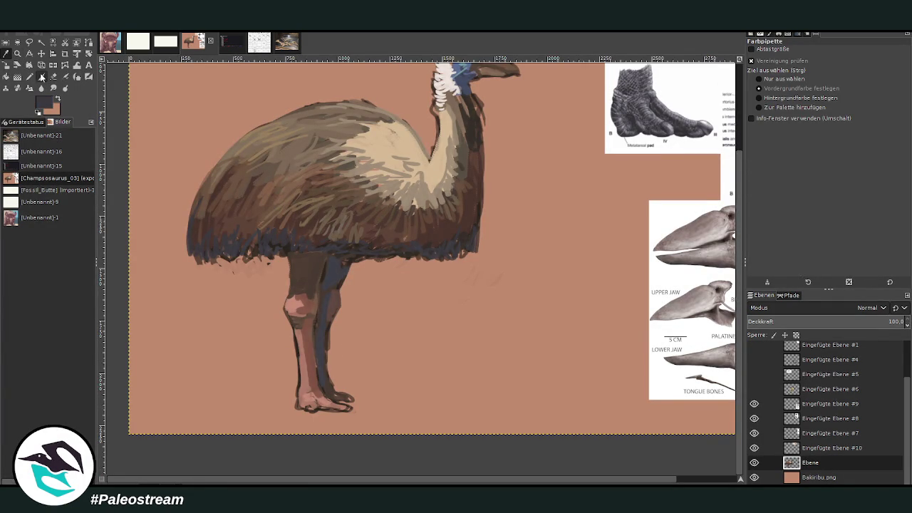
pyautogui.click(859, 101)
pyautogui.moveTo(819, 69); pyautogui.dragTo(855, 70)
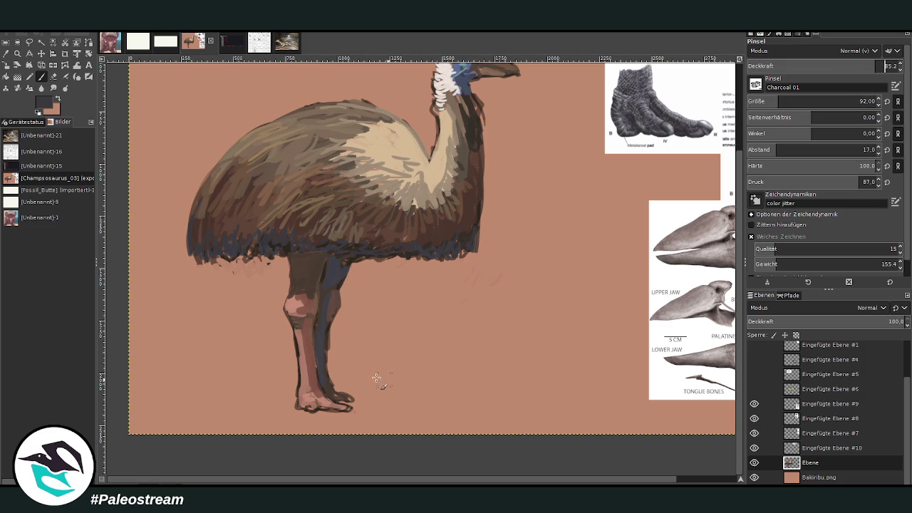
pyautogui.moveTo(382, 377)
pyautogui.mouseDown()
pyautogui.moveTo(391, 387)
pyautogui.moveTo(397, 358)
pyautogui.moveTo(407, 361)
pyautogui.moveTo(374, 389)
pyautogui.moveTo(382, 388)
pyautogui.mouseUp()
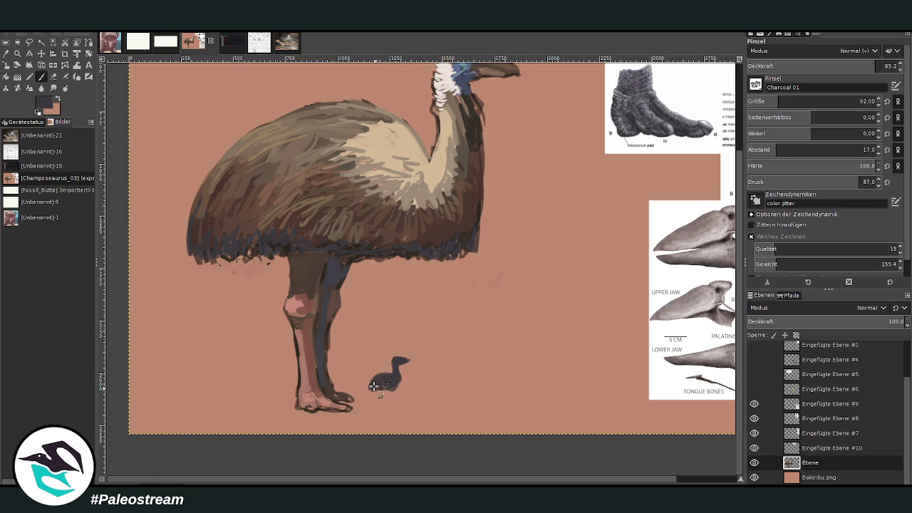
# Step: At size 50, give the first chick legs and paint a second and third chick
pyautogui.click(775, 101)
pyautogui.moveTo(390, 388); pyautogui.dragTo(394, 403)
pyautogui.moveTo(449, 372); pyautogui.dragTo(434, 381)
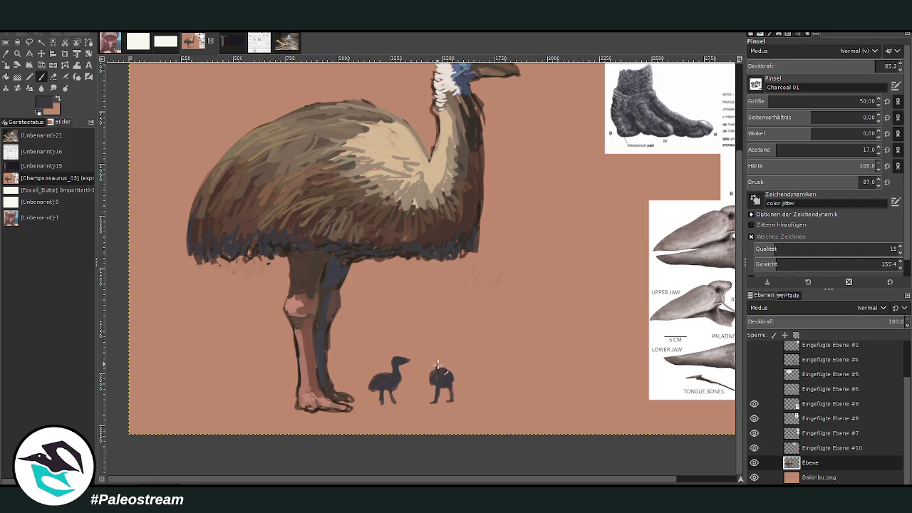
pyautogui.moveTo(445, 351); pyautogui.dragTo(444, 352)
pyautogui.moveTo(266, 371)
pyautogui.mouseDown()
pyautogui.moveTo(256, 376)
pyautogui.moveTo(270, 350)
pyautogui.moveTo(282, 385)
pyautogui.moveTo(246, 383)
pyautogui.moveTo(257, 383)
pyautogui.mouseUp()
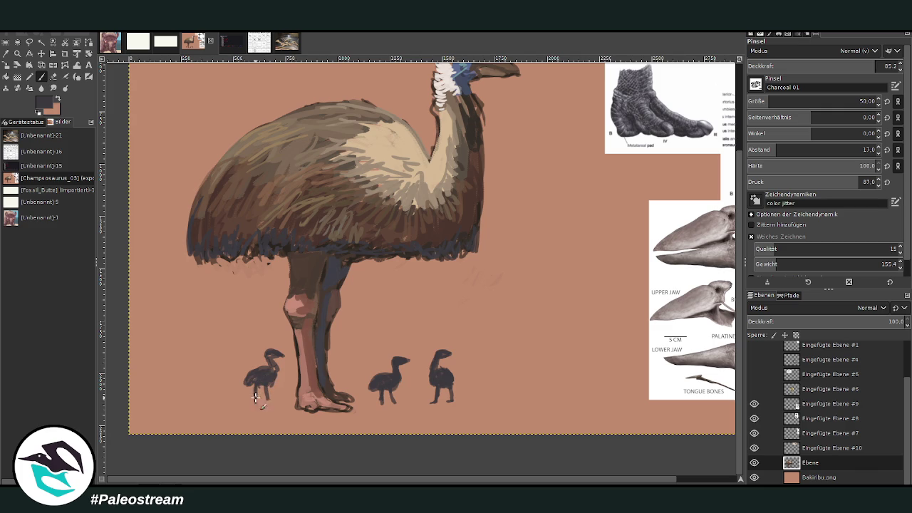
pyautogui.press('o')
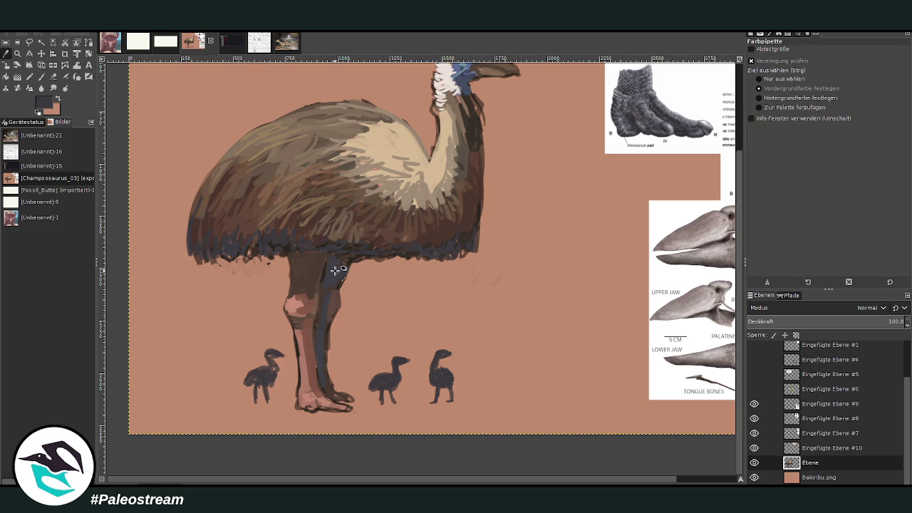
pyautogui.click(857, 101)
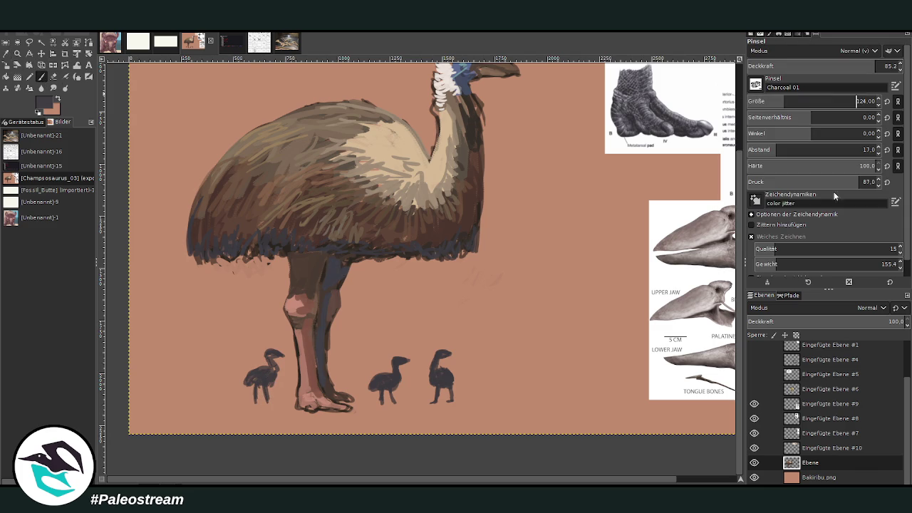
# Step: On the Bakiribu.png layer, paint a dark ground shadow under the chicks with a size-223 brush
pyautogui.click(805, 478)
pyautogui.click(812, 100)
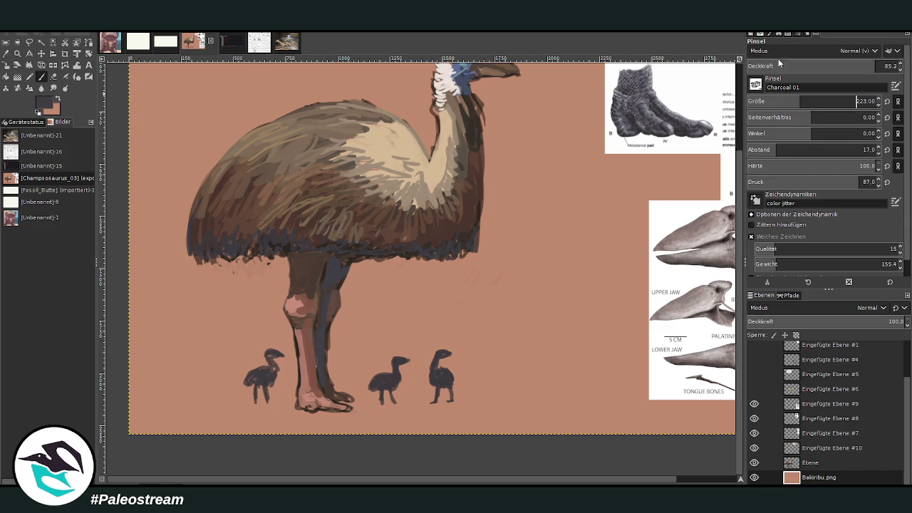
pyautogui.moveTo(382, 403)
pyautogui.mouseDown()
pyautogui.moveTo(443, 400)
pyautogui.moveTo(229, 406)
pyautogui.moveTo(476, 404)
pyautogui.mouseUp()
pyautogui.click(832, 65)
pyautogui.moveTo(382, 404)
pyautogui.mouseDown()
pyautogui.moveTo(230, 405)
pyautogui.moveTo(503, 401)
pyautogui.moveTo(404, 405)
pyautogui.mouseUp()
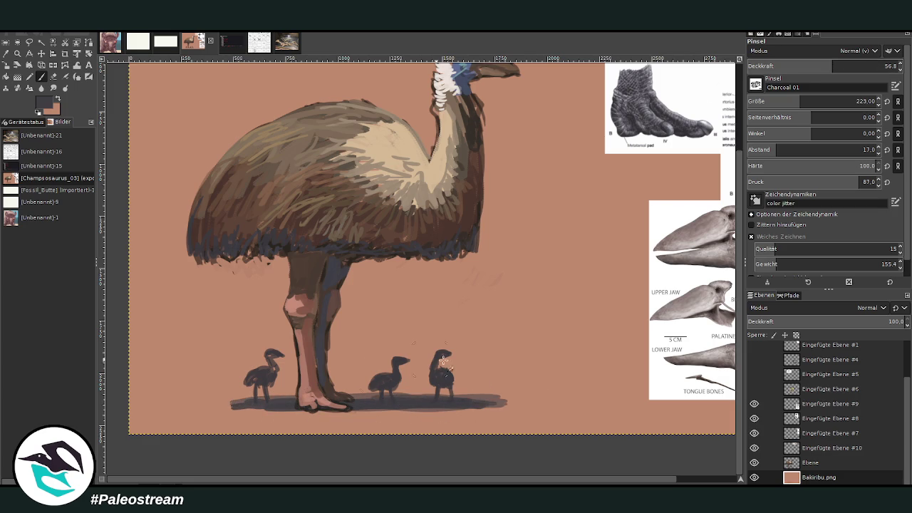
pyautogui.moveTo(503, 403); pyautogui.dragTo(229, 404)
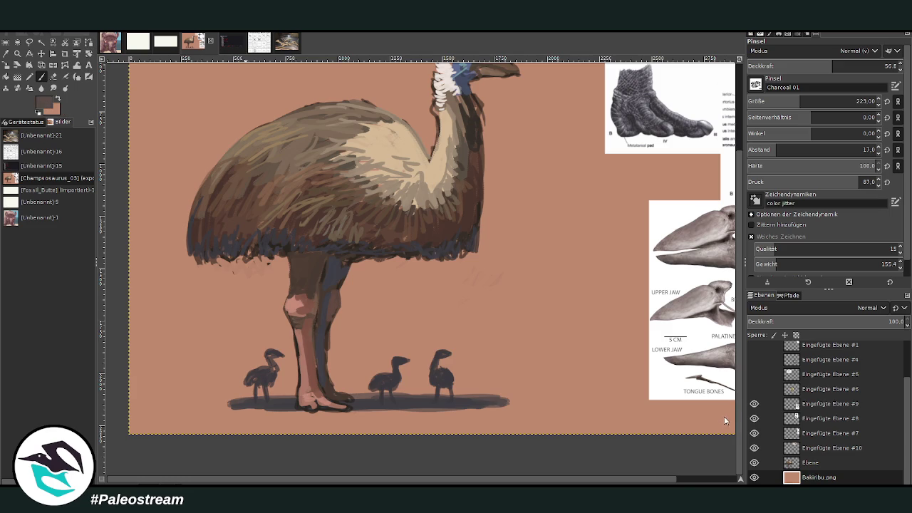
# Step: Darken and extend the shadow at size 121, opacities 70 and 44, rounding its right end
pyautogui.moveTo(832, 66); pyautogui.dragTo(853, 65)
pyautogui.moveTo(820, 104); pyautogui.dragTo(798, 104)
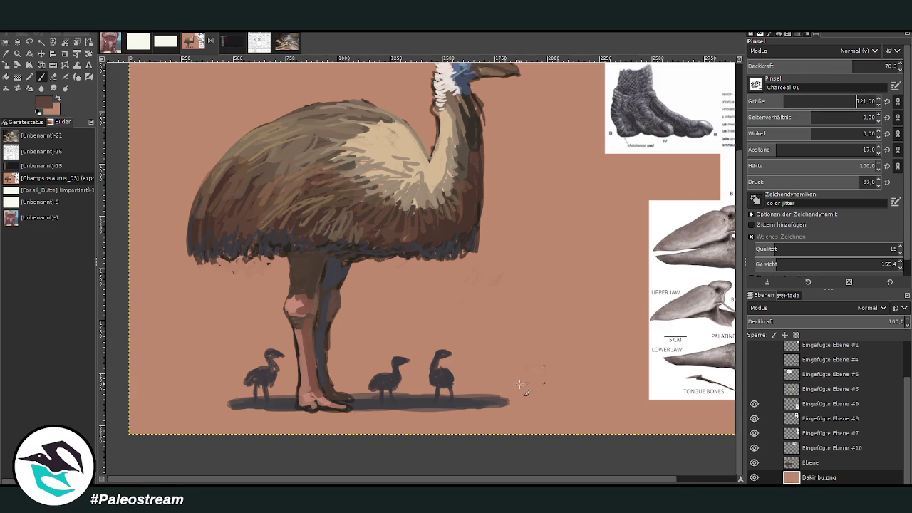
pyautogui.moveTo(450, 411); pyautogui.dragTo(237, 408)
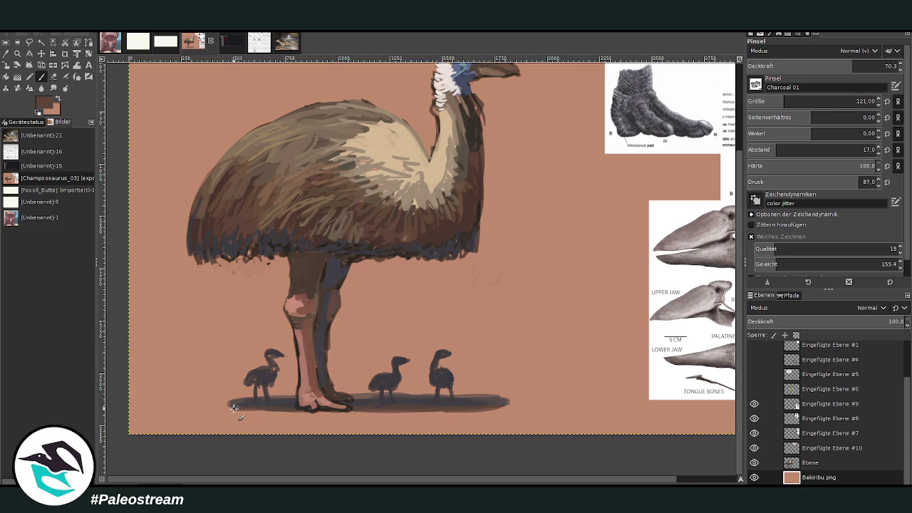
pyautogui.moveTo(853, 65); pyautogui.dragTo(813, 66)
pyautogui.moveTo(491, 410)
pyautogui.mouseDown()
pyautogui.moveTo(484, 404)
pyautogui.moveTo(535, 403)
pyautogui.mouseUp()
pyautogui.moveTo(456, 396); pyautogui.dragTo(507, 407)
pyautogui.moveTo(343, 423); pyautogui.dragTo(235, 408)
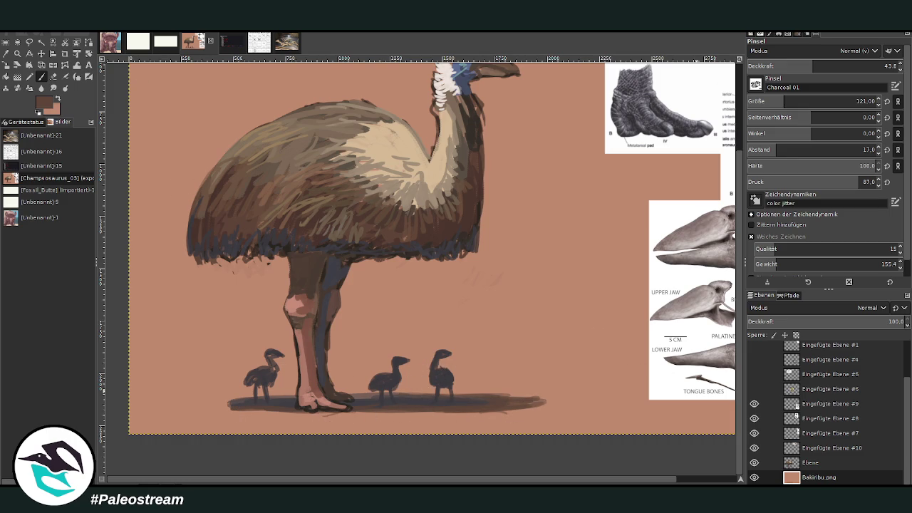
# Step: On the Ebene layer at size 69, darken the right chick's leg and the left chick's body
pyautogui.click(828, 66)
pyautogui.click(773, 101)
pyautogui.click(810, 462)
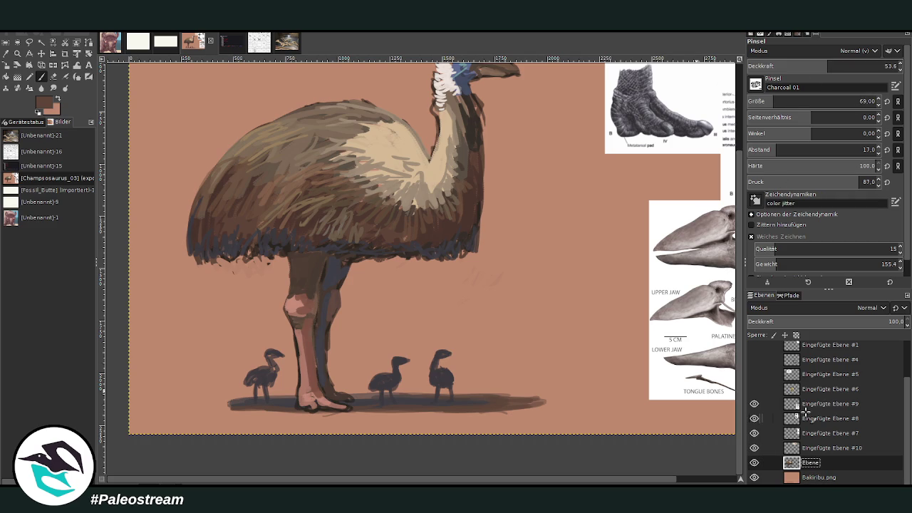
pyautogui.moveTo(448, 385)
pyautogui.mouseDown()
pyautogui.moveTo(437, 374)
pyautogui.moveTo(387, 382)
pyautogui.mouseUp()
pyautogui.moveTo(267, 373); pyautogui.dragTo(270, 386)
pyautogui.hotkey('shift', 'ctrl', 'j')
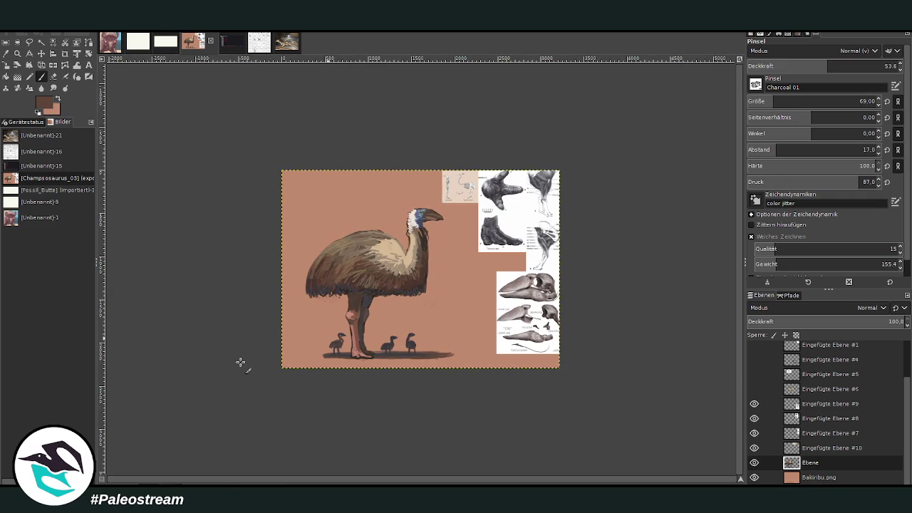
# Step: Zoom in and, on Bakiribu.png, extend the ground shadow left and right and darken it
pyautogui.press('z')
pyautogui.moveTo(306, 197); pyautogui.dragTo(454, 392)
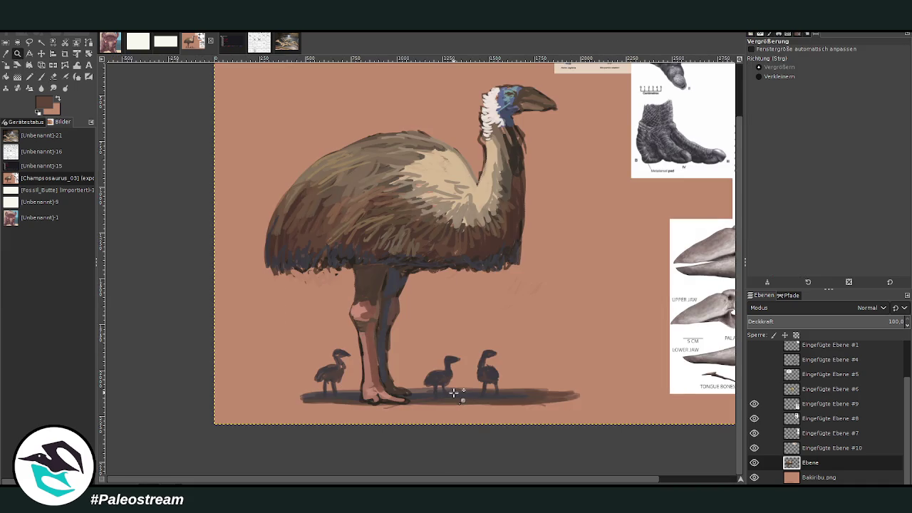
pyautogui.press('o')
pyautogui.press('p')
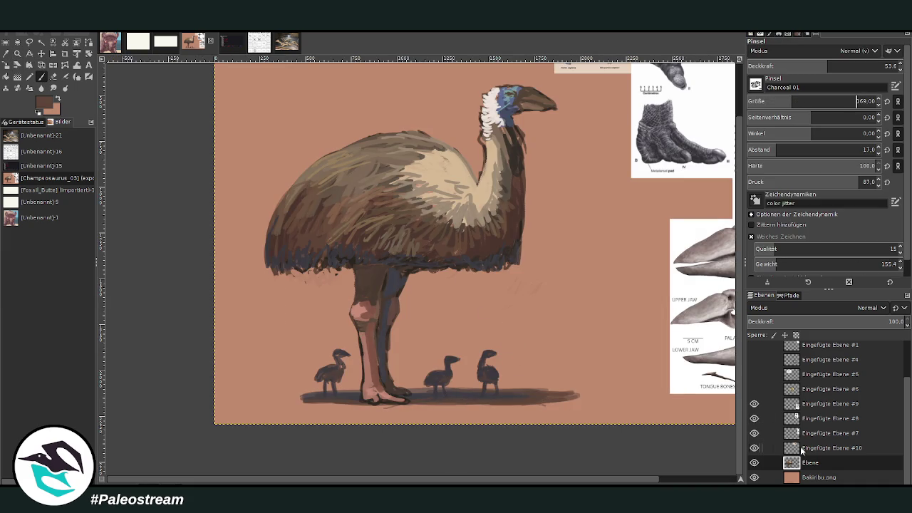
pyautogui.click(810, 478)
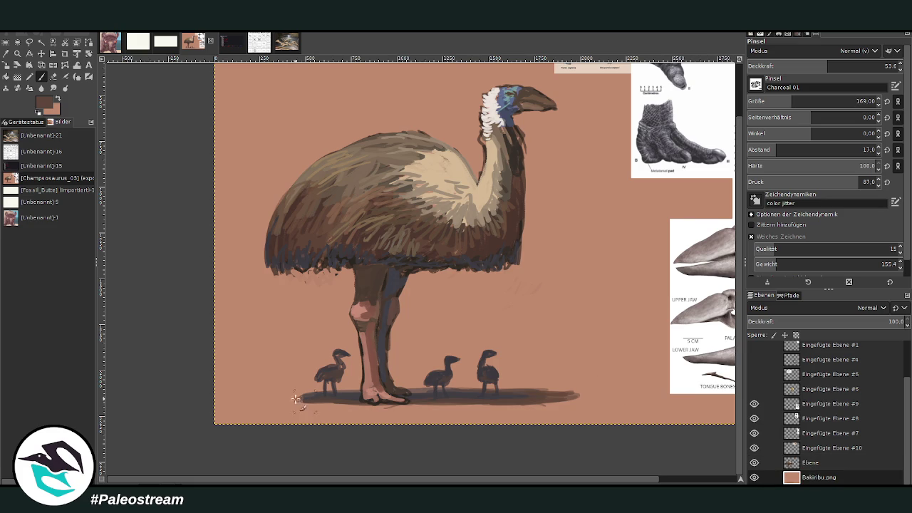
pyautogui.moveTo(285, 397); pyautogui.dragTo(396, 392)
pyautogui.moveTo(483, 389); pyautogui.dragTo(575, 399)
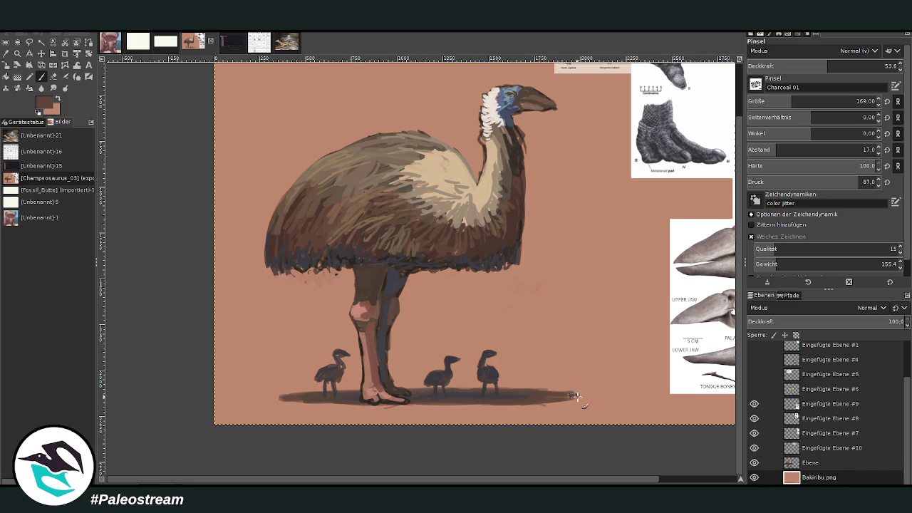
pyautogui.moveTo(322, 393); pyautogui.dragTo(417, 390)
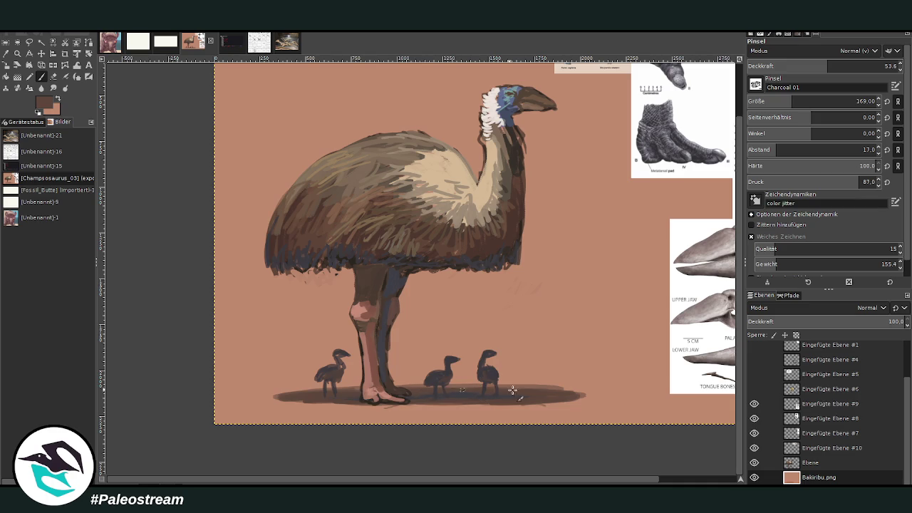
# Step: Sample the salmon background colour and return to painting on the Ebene layer
pyautogui.click(16, 65)
pyautogui.click(319, 317)
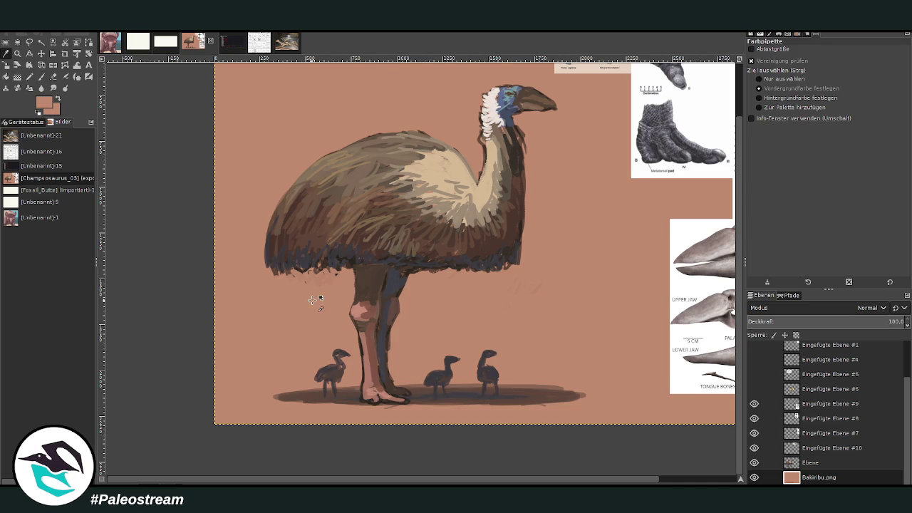
pyautogui.press('p')
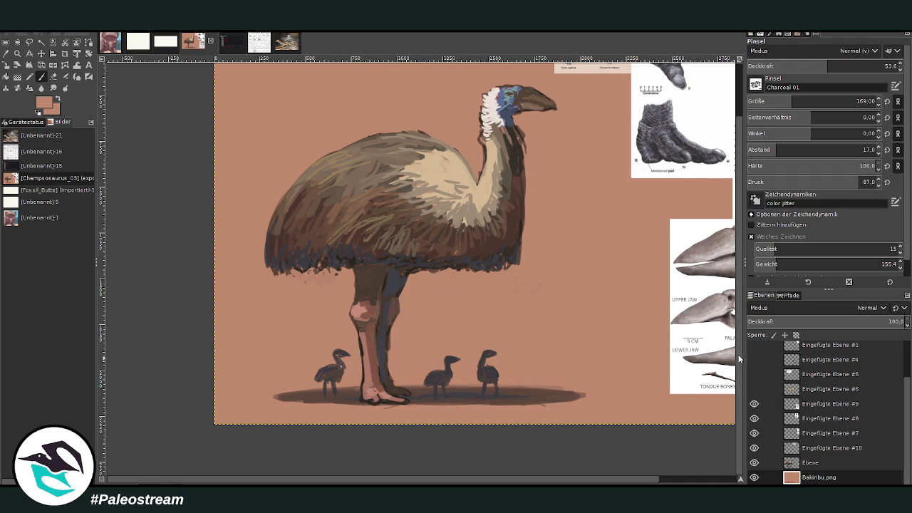
pyautogui.scroll(3, 739, 359)
pyautogui.click(810, 461)
# Step: Sample a lighter plumage colour, set brush size 342 at about 25 opacity, and lighten the upper back and chest
pyautogui.press('o')
pyautogui.press('p')
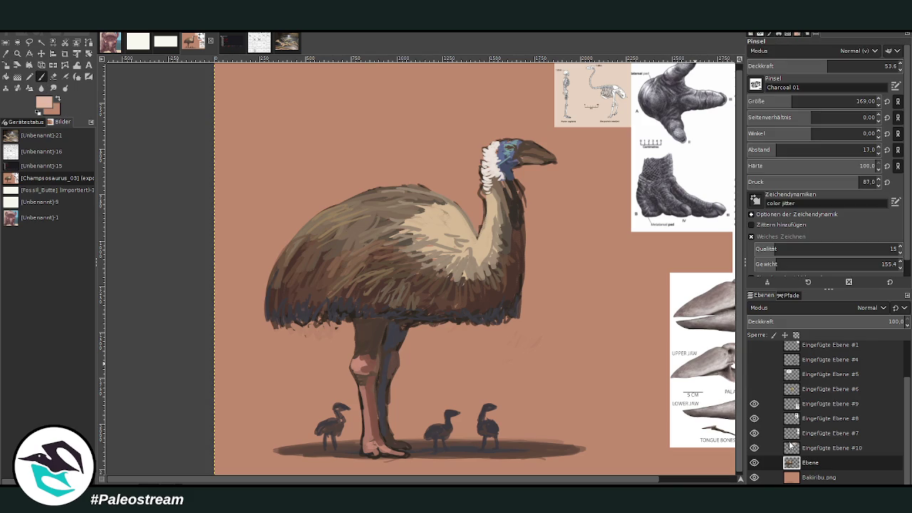
pyautogui.moveTo(791, 101); pyautogui.dragTo(816, 101)
pyautogui.moveTo(827, 66); pyautogui.dragTo(783, 66)
pyautogui.moveTo(421, 215)
pyautogui.mouseDown()
pyautogui.moveTo(428, 203)
pyautogui.moveTo(399, 192)
pyautogui.moveTo(353, 210)
pyautogui.moveTo(370, 217)
pyautogui.mouseUp()
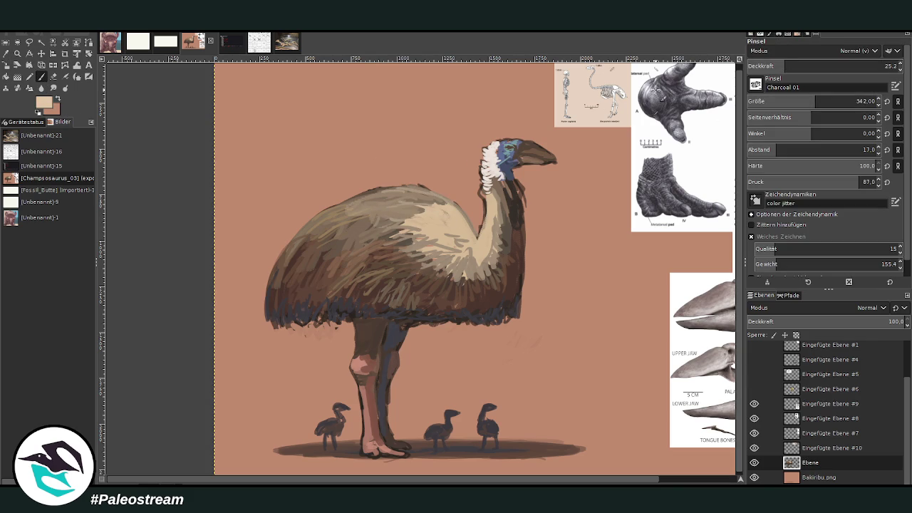
# Step: At 10–18 opacity, paint faint pale feathers across the back, flank, head and lower body
pyautogui.moveTo(783, 66); pyautogui.dragTo(762, 65)
pyautogui.moveTo(406, 213)
pyautogui.mouseDown()
pyautogui.moveTo(371, 264)
pyautogui.moveTo(328, 214)
pyautogui.moveTo(299, 256)
pyautogui.mouseUp()
pyautogui.moveTo(321, 228); pyautogui.dragTo(281, 274)
pyautogui.moveTo(363, 200)
pyautogui.mouseDown()
pyautogui.moveTo(426, 201)
pyautogui.moveTo(378, 203)
pyautogui.moveTo(411, 202)
pyautogui.moveTo(399, 221)
pyautogui.moveTo(372, 232)
pyautogui.moveTo(473, 269)
pyautogui.moveTo(503, 253)
pyautogui.moveTo(501, 208)
pyautogui.mouseUp()
pyautogui.click(775, 66)
pyautogui.moveTo(514, 147)
pyautogui.mouseDown()
pyautogui.moveTo(503, 145)
pyautogui.moveTo(552, 158)
pyautogui.mouseUp()
pyautogui.moveTo(400, 278)
pyautogui.mouseDown()
pyautogui.moveTo(384, 246)
pyautogui.moveTo(265, 306)
pyautogui.mouseUp()
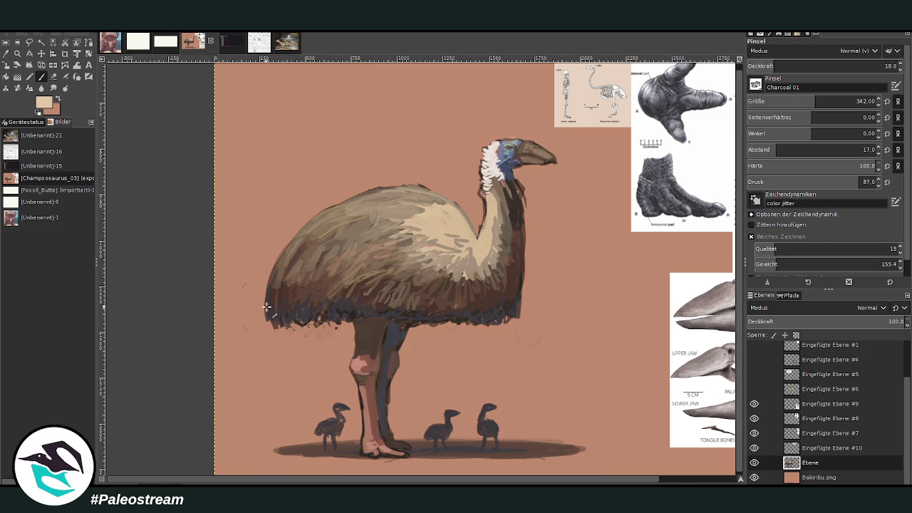
pyautogui.press('-')
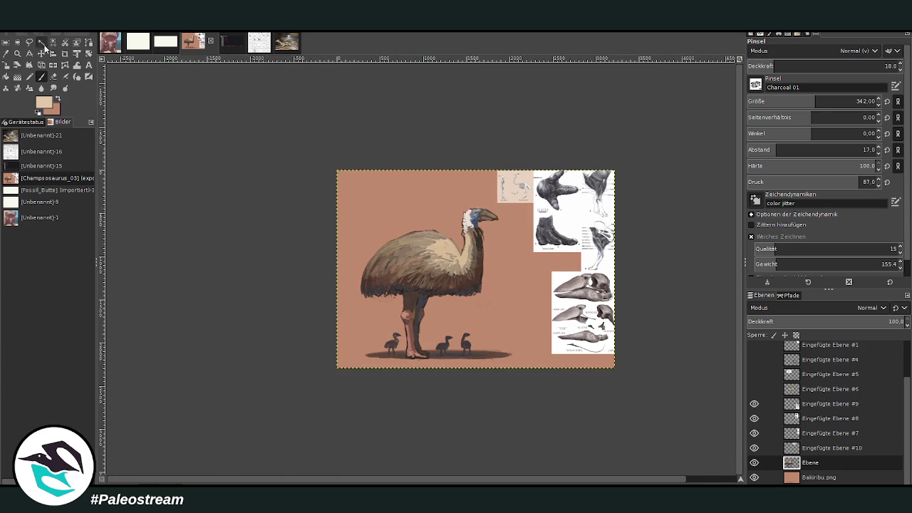
pyautogui.click(17, 53)
# Step: Pick a dark brown, set brush size 54 at about 63 opacity, and hatch dark feathers across the back
pyautogui.moveTo(360, 204); pyautogui.dragTo(509, 368)
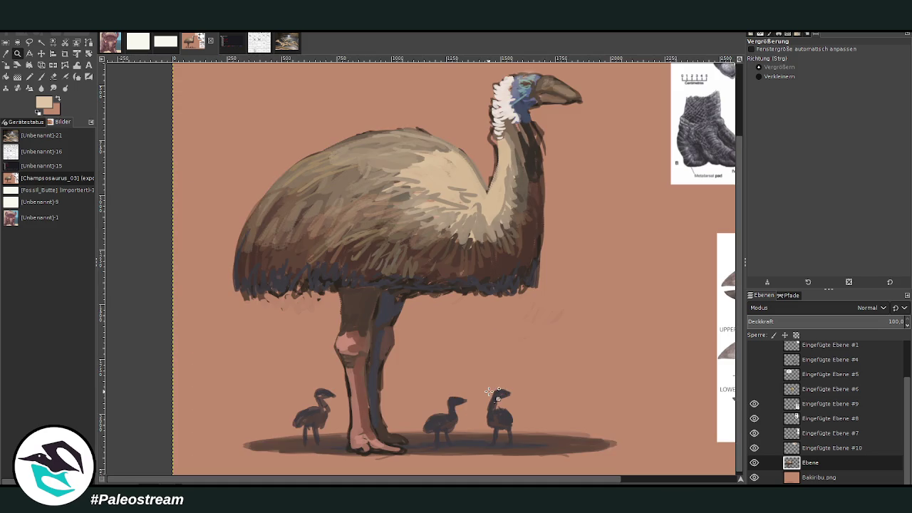
pyautogui.press('o')
pyautogui.click(372, 199)
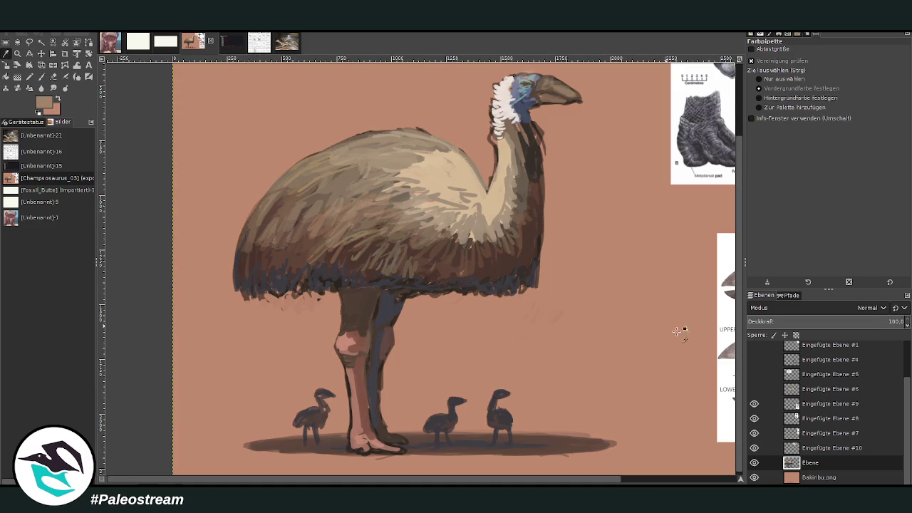
pyautogui.press('p')
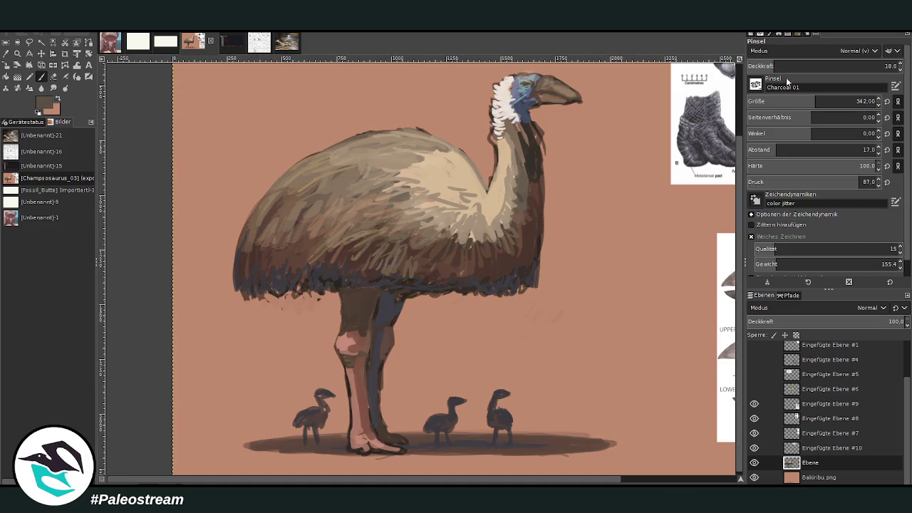
pyautogui.moveTo(848, 63); pyautogui.dragTo(832, 62)
pyautogui.moveTo(816, 101); pyautogui.dragTo(770, 102)
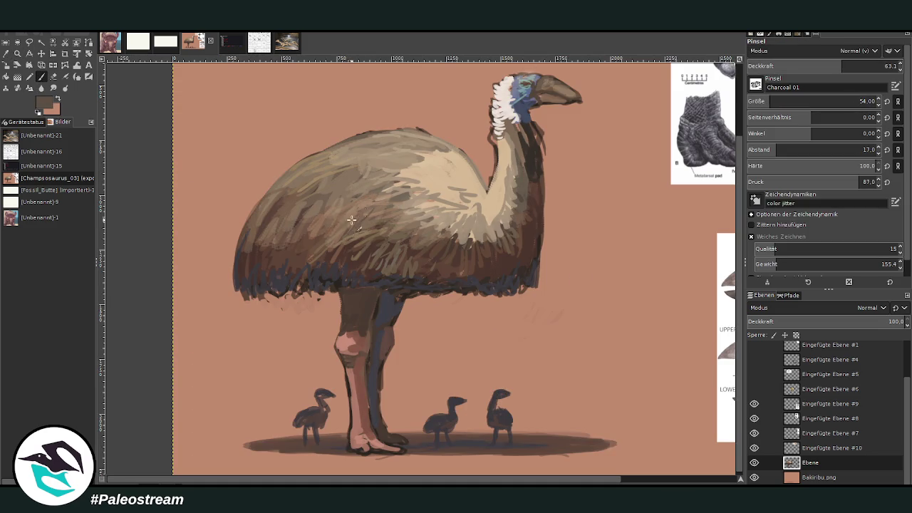
pyautogui.keyDown('ctrl'); pyautogui.click(721, 386); pyautogui.keyUp('ctrl')
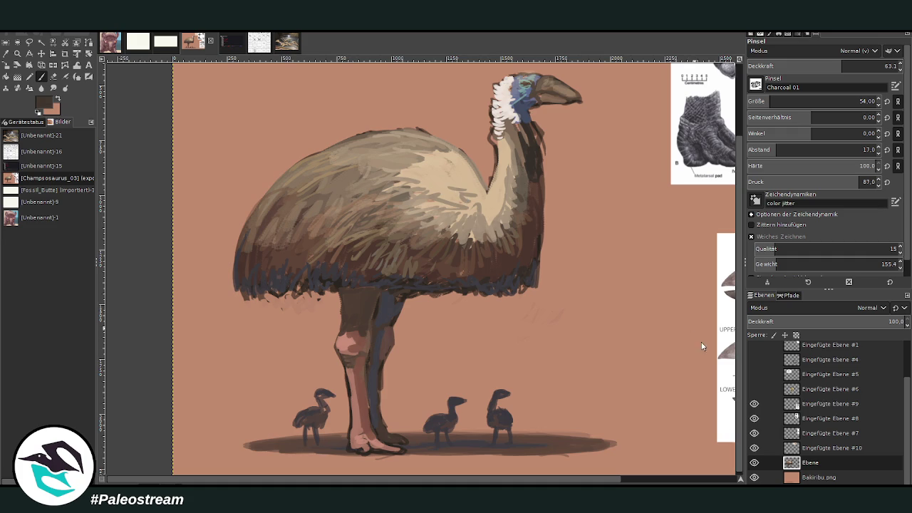
pyautogui.moveTo(375, 240)
pyautogui.mouseDown()
pyautogui.moveTo(431, 227)
pyautogui.moveTo(436, 246)
pyautogui.moveTo(360, 220)
pyautogui.moveTo(272, 253)
pyautogui.mouseUp()
pyautogui.moveTo(275, 218)
pyautogui.mouseDown()
pyautogui.moveTo(258, 243)
pyautogui.moveTo(244, 235)
pyautogui.moveTo(238, 251)
pyautogui.mouseUp()
# Step: Paint a fringe of light tan strands along the plumage's lower edge at about 78 opacity, adding dark brown strokes at the lower right
pyautogui.keyDown('ctrl'); pyautogui.click(726, 412); pyautogui.keyUp('ctrl')
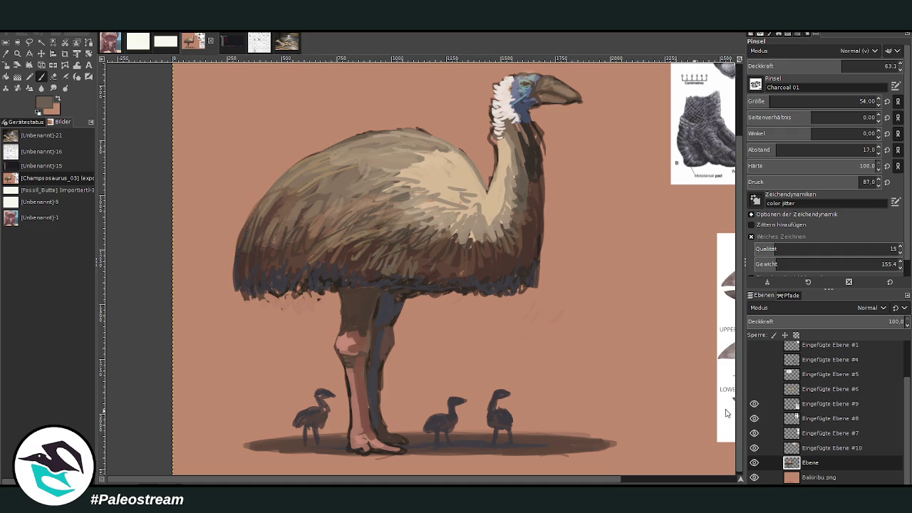
pyautogui.keyDown('ctrl'); pyautogui.click(737, 399); pyautogui.keyUp('ctrl')
pyautogui.keyDown('ctrl'); pyautogui.click(735, 389); pyautogui.keyUp('ctrl')
pyautogui.moveTo(533, 281)
pyautogui.mouseDown()
pyautogui.moveTo(485, 292)
pyautogui.moveTo(529, 287)
pyautogui.mouseUp()
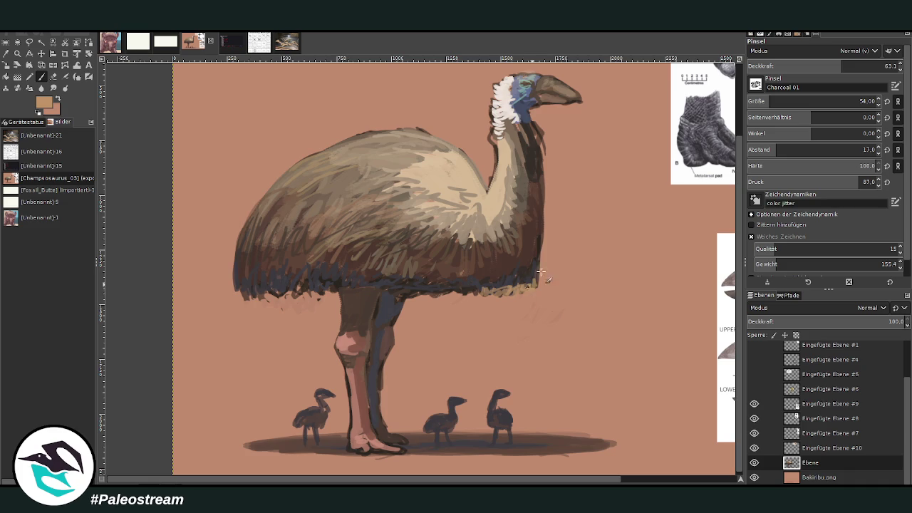
pyautogui.moveTo(842, 65); pyautogui.dragTo(862, 65)
pyautogui.moveTo(467, 294)
pyautogui.mouseDown()
pyautogui.moveTo(240, 292)
pyautogui.moveTo(288, 303)
pyautogui.moveTo(324, 292)
pyautogui.moveTo(298, 287)
pyautogui.mouseUp()
pyautogui.moveTo(527, 283)
pyautogui.mouseDown()
pyautogui.moveTo(536, 287)
pyautogui.moveTo(491, 291)
pyautogui.mouseUp()
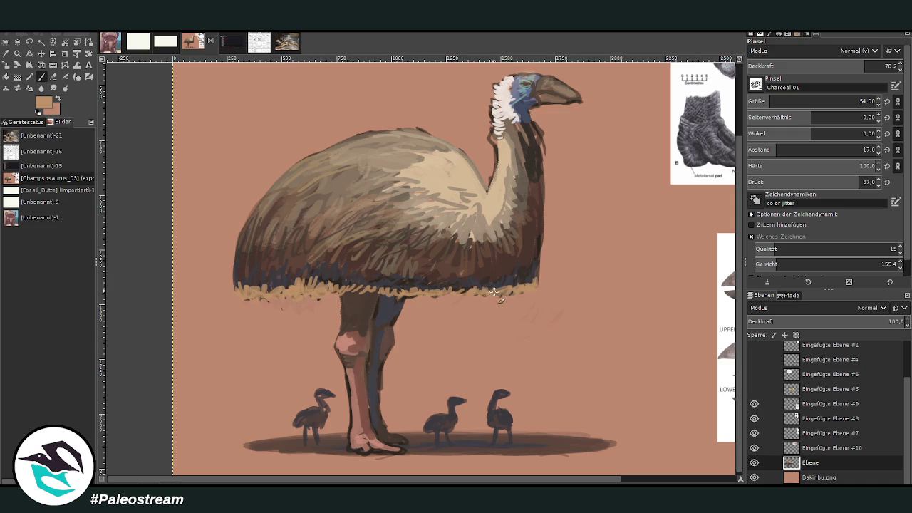
pyautogui.keyDown('ctrl'); pyautogui.click(736, 402); pyautogui.keyUp('ctrl')
pyautogui.moveTo(511, 266)
pyautogui.mouseDown()
pyautogui.moveTo(499, 287)
pyautogui.moveTo(523, 275)
pyautogui.mouseUp()
pyautogui.keyDown('ctrl'); pyautogui.click(522, 262); pyautogui.keyUp('ctrl')
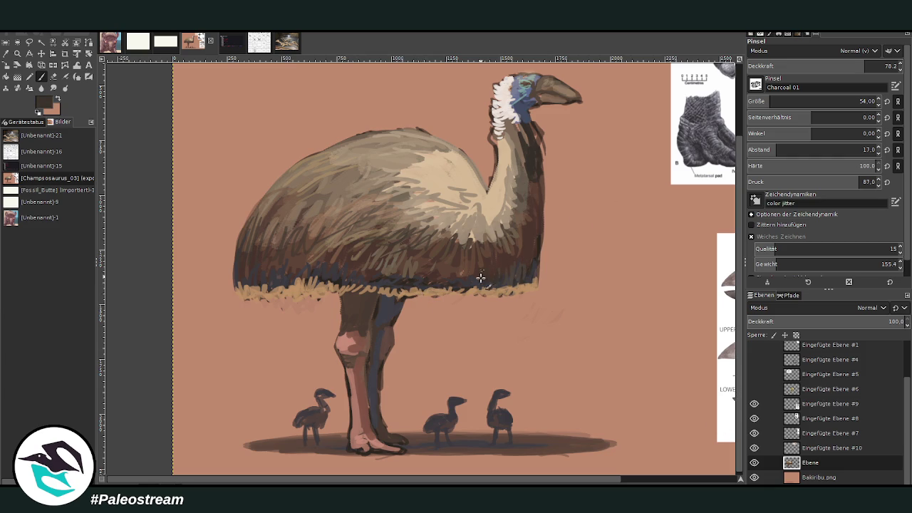
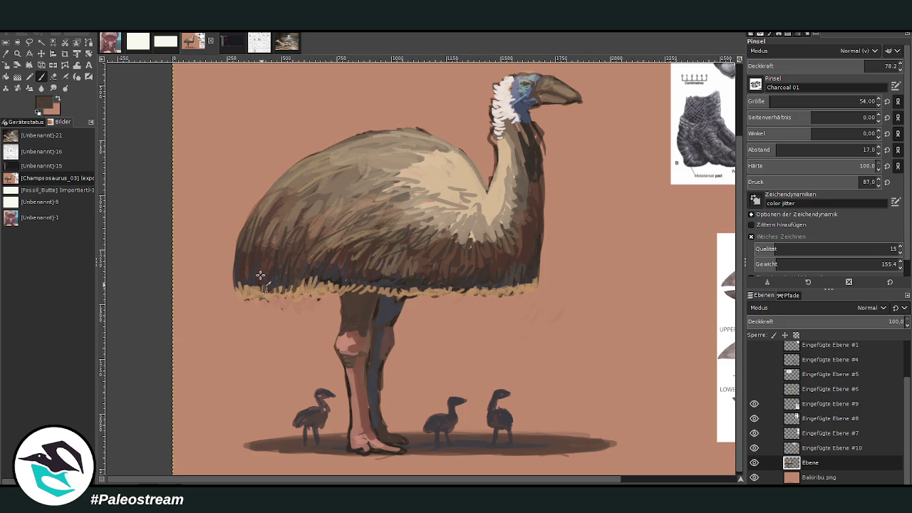
# Step: Darken the plumage's left edge, back of the neck and belly with warm brown strokes
pyautogui.moveTo(241, 220)
pyautogui.mouseDown()
pyautogui.moveTo(236, 263)
pyautogui.moveTo(275, 248)
pyautogui.mouseUp()
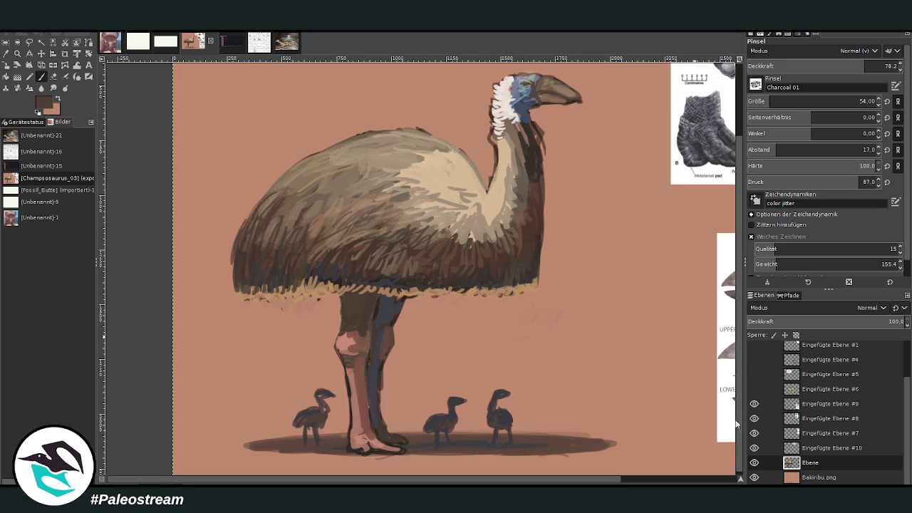
pyautogui.keyDown('ctrl'); pyautogui.click(539, 256); pyautogui.keyUp('ctrl')
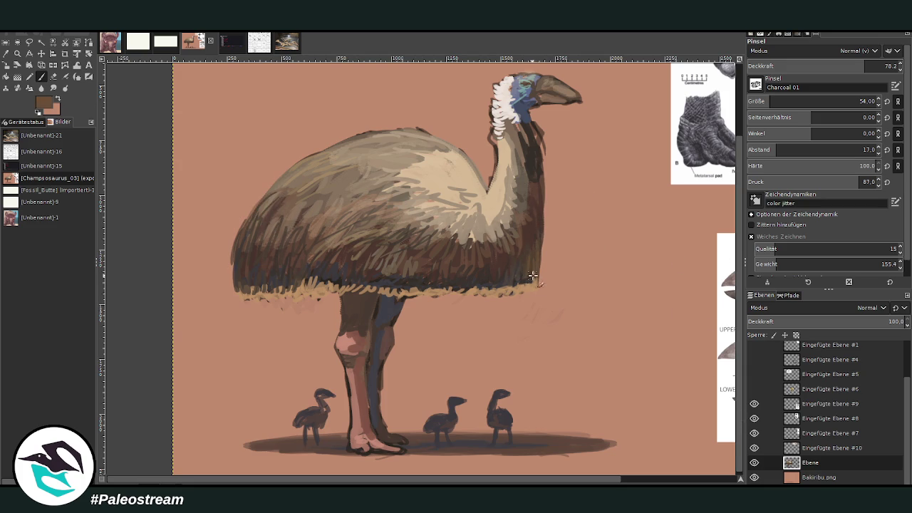
pyautogui.moveTo(539, 160)
pyautogui.mouseDown()
pyautogui.moveTo(532, 129)
pyautogui.moveTo(524, 160)
pyautogui.mouseUp()
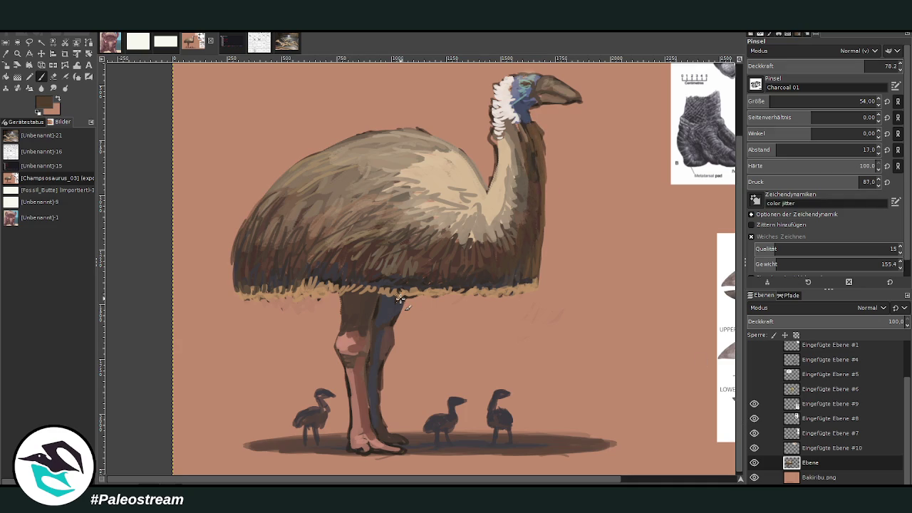
pyautogui.moveTo(285, 242); pyautogui.dragTo(282, 214)
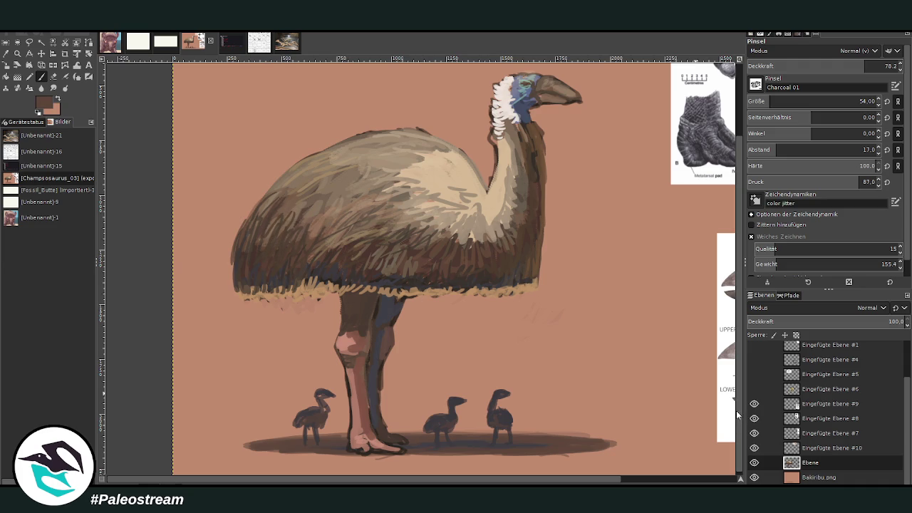
# Step: Clean up the toes with salmon background colour and dark brown, then set brush size 50, opacity 70
pyautogui.keyDown('ctrl'); pyautogui.click(432, 363); pyautogui.keyUp('ctrl')
pyautogui.moveTo(394, 449)
pyautogui.mouseDown()
pyautogui.moveTo(381, 447)
pyautogui.moveTo(385, 423)
pyautogui.mouseUp()
pyautogui.press('x')
pyautogui.moveTo(362, 445); pyautogui.dragTo(346, 377)
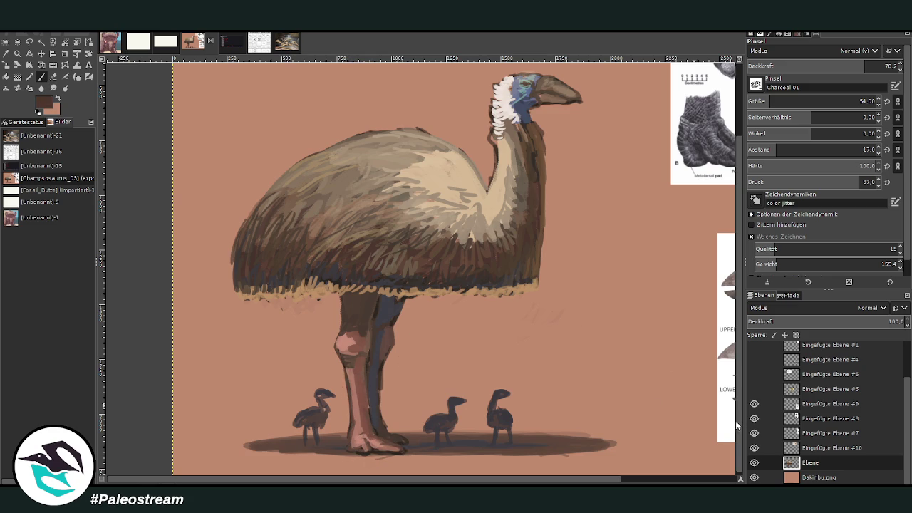
pyautogui.moveTo(766, 100); pyautogui.dragTo(761, 100)
pyautogui.click(852, 66)
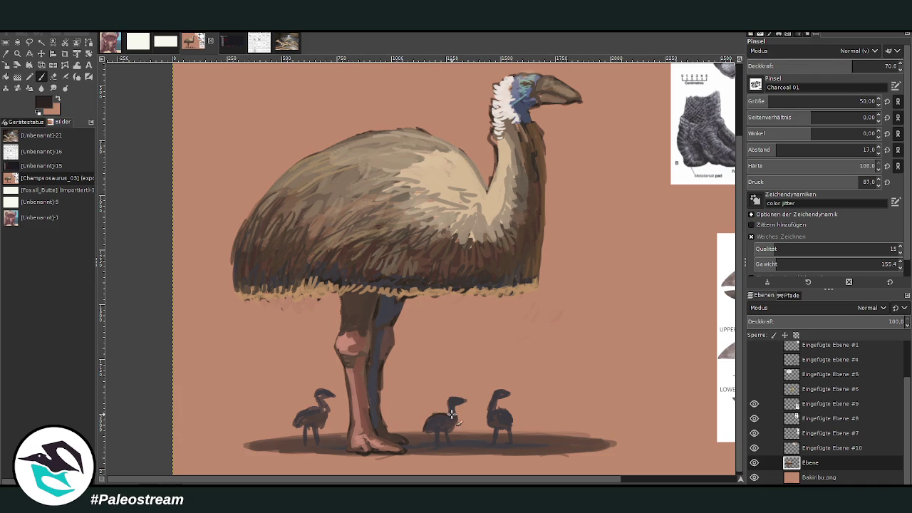
# Step: Repaint the three chicks' bodies and legs, and thin the left chick's neck with background colour
pyautogui.moveTo(439, 430)
pyautogui.mouseDown()
pyautogui.moveTo(436, 445)
pyautogui.moveTo(455, 449)
pyautogui.mouseUp()
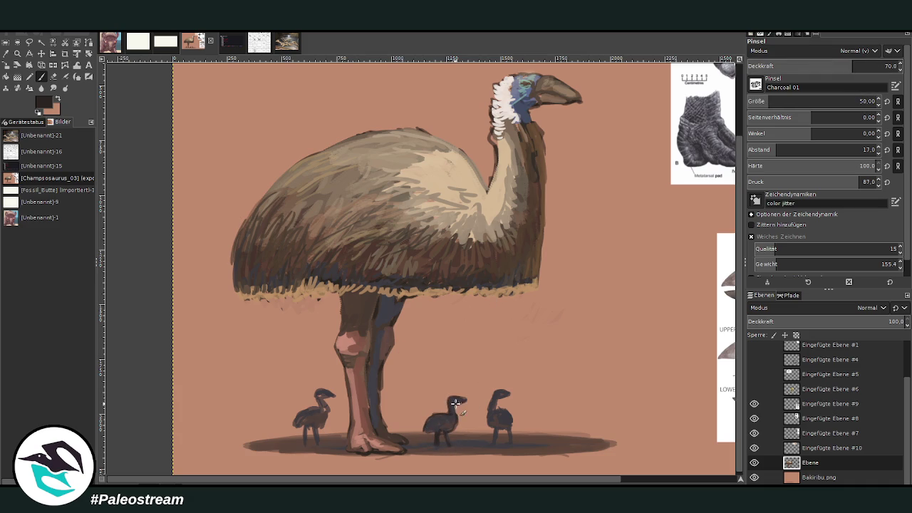
pyautogui.moveTo(490, 402); pyautogui.dragTo(490, 412)
pyautogui.moveTo(508, 428)
pyautogui.mouseDown()
pyautogui.moveTo(494, 439)
pyautogui.moveTo(508, 450)
pyautogui.mouseUp()
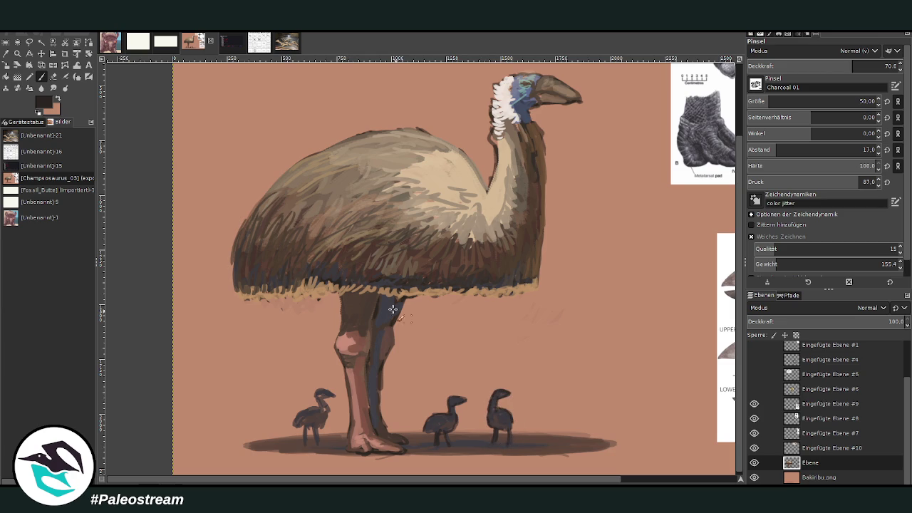
pyautogui.moveTo(308, 426)
pyautogui.mouseDown()
pyautogui.moveTo(306, 444)
pyautogui.moveTo(302, 423)
pyautogui.moveTo(324, 402)
pyautogui.moveTo(329, 421)
pyautogui.moveTo(306, 427)
pyautogui.mouseUp()
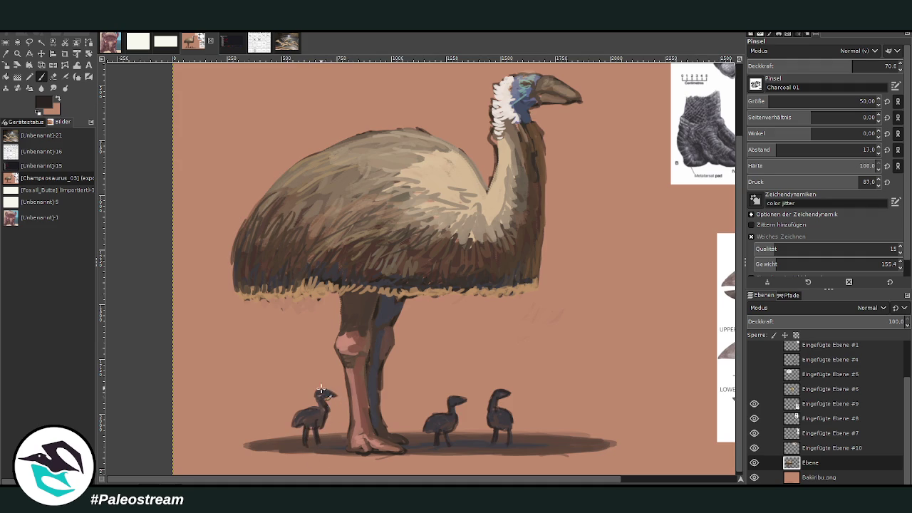
pyautogui.moveTo(316, 395)
pyautogui.mouseDown()
pyautogui.moveTo(318, 417)
pyautogui.moveTo(298, 427)
pyautogui.moveTo(323, 414)
pyautogui.mouseUp()
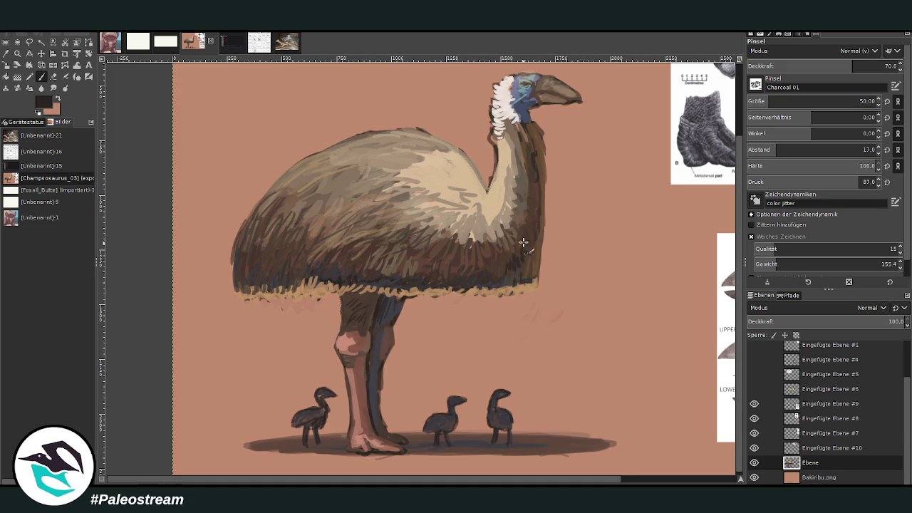
# Step: At 53 opacity, add a light stroke under the beak
pyautogui.click(826, 66)
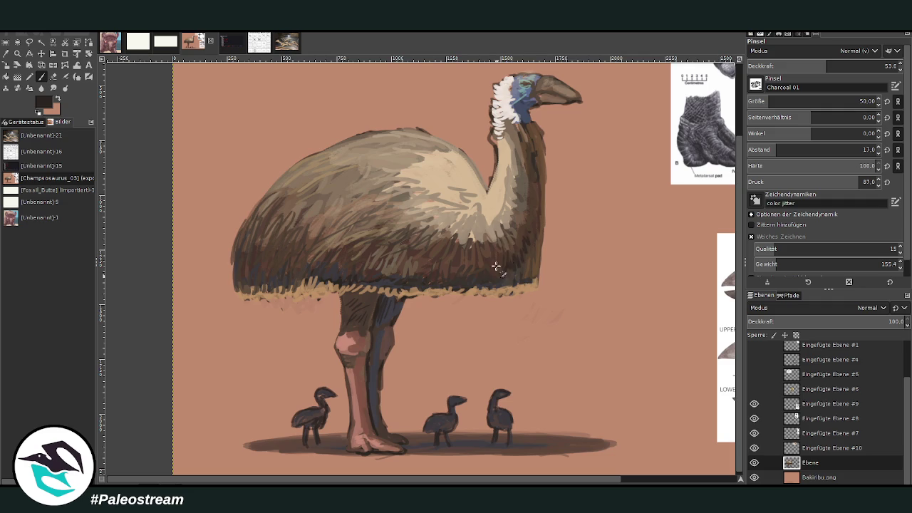
pyautogui.moveTo(566, 102); pyautogui.dragTo(550, 94)
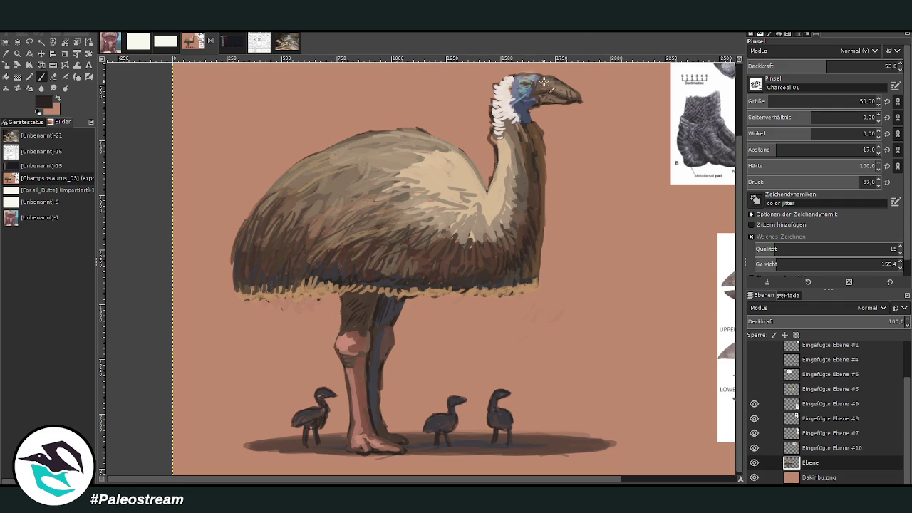
pyautogui.moveTo(562, 481); pyautogui.dragTo(676, 481)
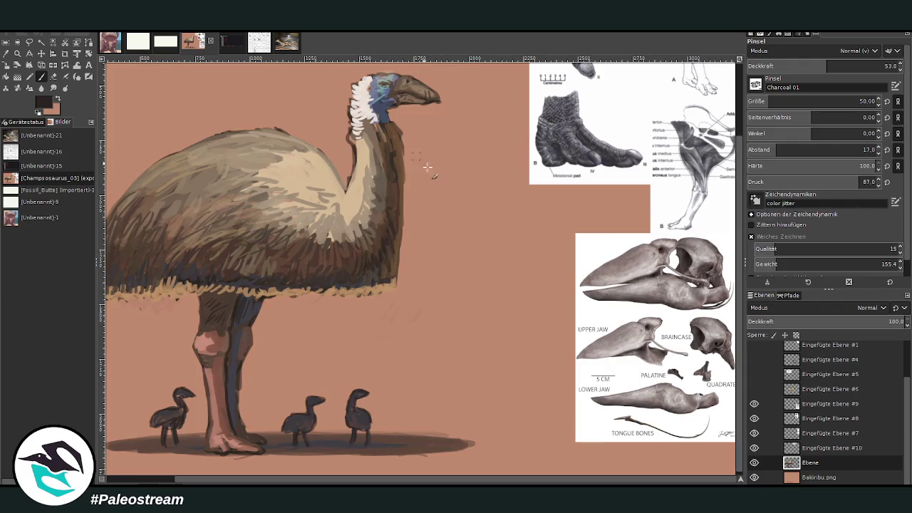
# Step: Paint pale pinkish-white highlights on the beak and along the front of the neck, then zoom out
pyautogui.keyDown('ctrl'); pyautogui.click(721, 375); pyautogui.keyUp('ctrl')
pyautogui.moveTo(417, 94)
pyautogui.mouseDown()
pyautogui.moveTo(407, 85)
pyautogui.moveTo(354, 110)
pyautogui.moveTo(360, 122)
pyautogui.mouseUp()
pyautogui.moveTo(349, 188)
pyautogui.mouseDown()
pyautogui.moveTo(357, 171)
pyautogui.moveTo(313, 158)
pyautogui.moveTo(285, 162)
pyautogui.moveTo(292, 153)
pyautogui.moveTo(182, 155)
pyautogui.mouseUp()
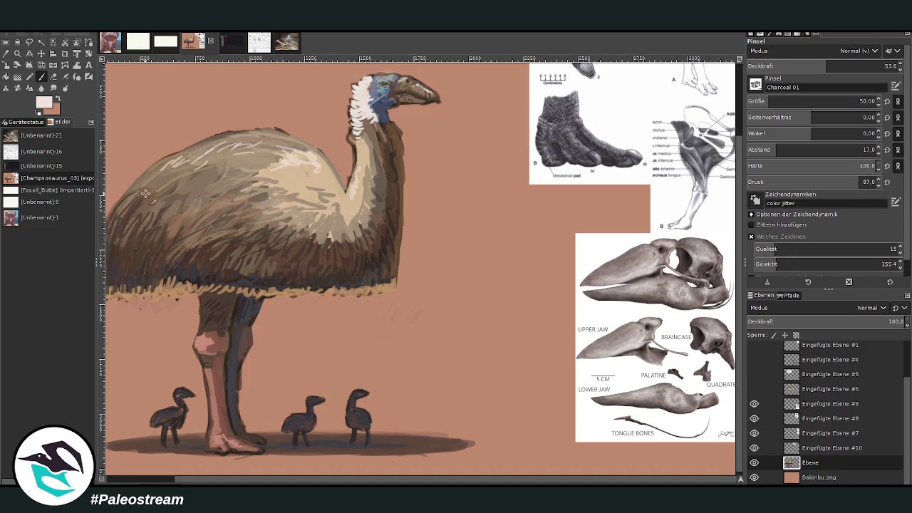
pyautogui.press('-')
pyautogui.press('-')
pyautogui.click(17, 54)
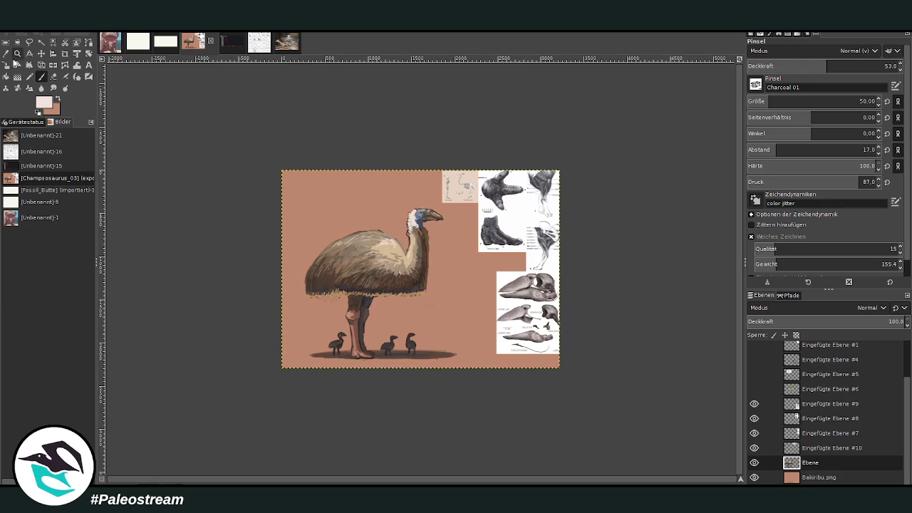
# Step: Frame the painting and hide the skull, foot and skeleton reference layers
pyautogui.moveTo(285, 126); pyautogui.dragTo(495, 342)
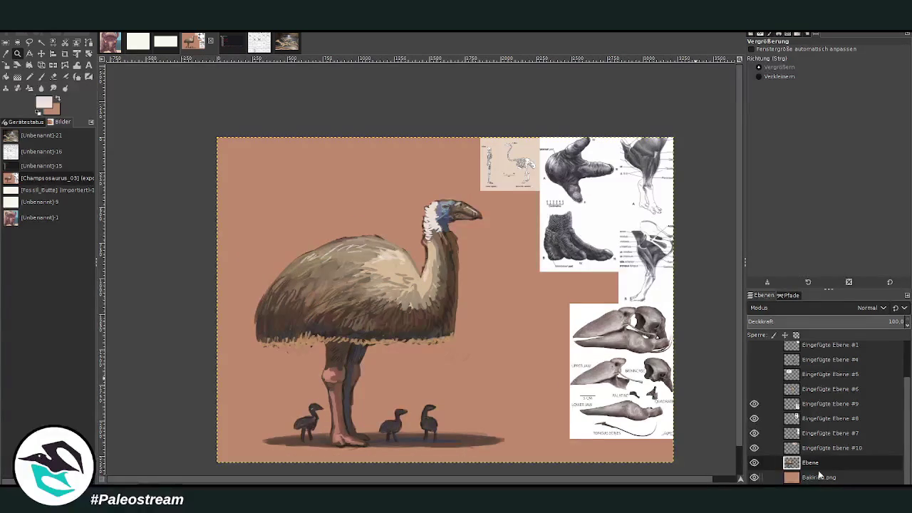
pyautogui.moveTo(753, 433); pyautogui.dragTo(753, 403)
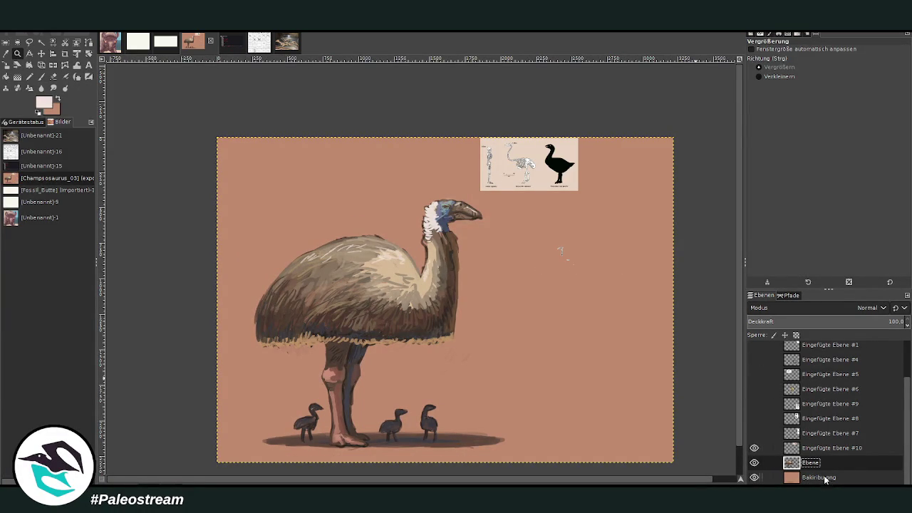
pyautogui.click(820, 478)
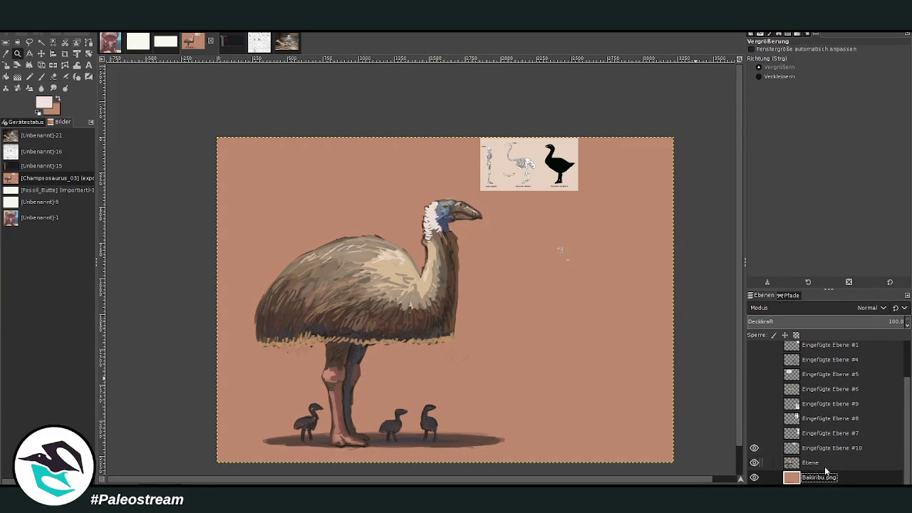
pyautogui.click(754, 449)
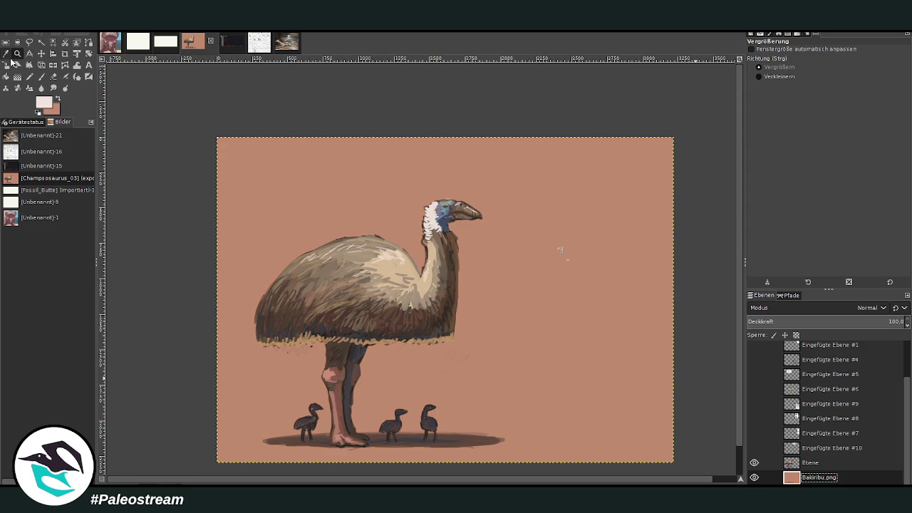
# Step: Load the salmon background colour on the Paintbrush, enlarged to 342 at 82.6 opacity
pyautogui.click(6, 52)
pyautogui.click(475, 287)
pyautogui.click(43, 76)
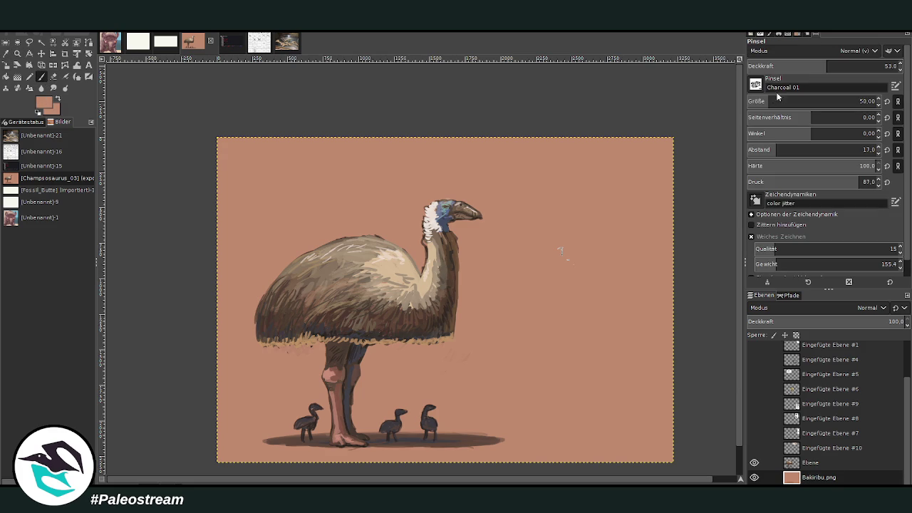
pyautogui.press(']')
pyautogui.press('>')
pyautogui.press('>')
pyautogui.press('>')
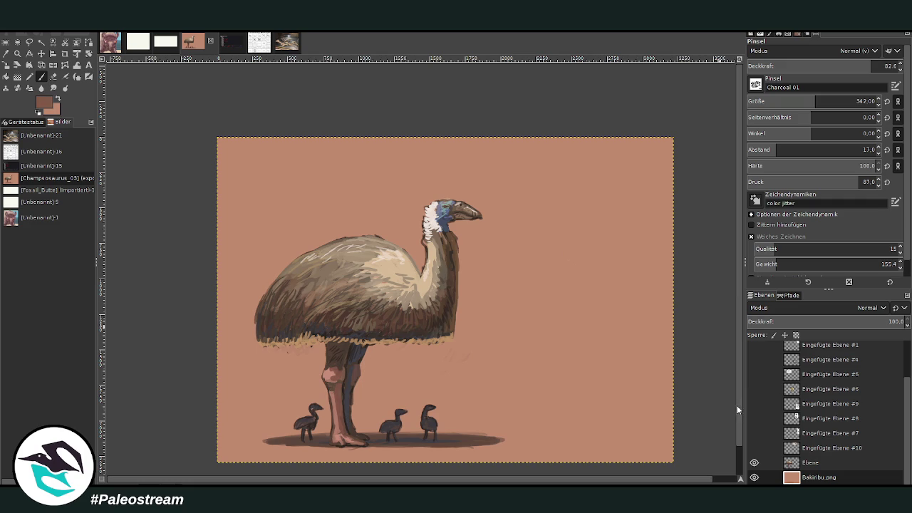
# Step: At brush size 617, sweep lighter brown over the bird's shadows and darken the lower-right ground
pyautogui.moveTo(816, 102); pyautogui.dragTo(845, 101)
pyautogui.moveTo(484, 328)
pyautogui.mouseDown()
pyautogui.moveTo(465, 341)
pyautogui.moveTo(470, 314)
pyautogui.moveTo(570, 264)
pyautogui.moveTo(573, 334)
pyautogui.moveTo(463, 385)
pyautogui.moveTo(611, 347)
pyautogui.moveTo(542, 392)
pyautogui.moveTo(255, 403)
pyautogui.moveTo(404, 383)
pyautogui.moveTo(519, 399)
pyautogui.moveTo(652, 399)
pyautogui.moveTo(252, 389)
pyautogui.moveTo(520, 397)
pyautogui.moveTo(612, 374)
pyautogui.moveTo(566, 360)
pyautogui.mouseUp()
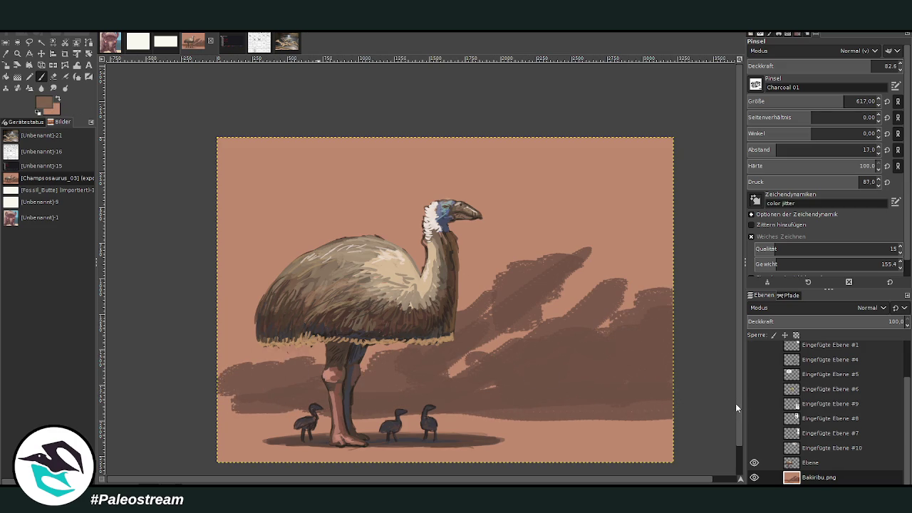
pyautogui.moveTo(638, 275)
pyautogui.mouseDown()
pyautogui.moveTo(563, 307)
pyautogui.moveTo(642, 264)
pyautogui.moveTo(508, 256)
pyautogui.moveTo(378, 337)
pyautogui.moveTo(243, 358)
pyautogui.mouseUp()
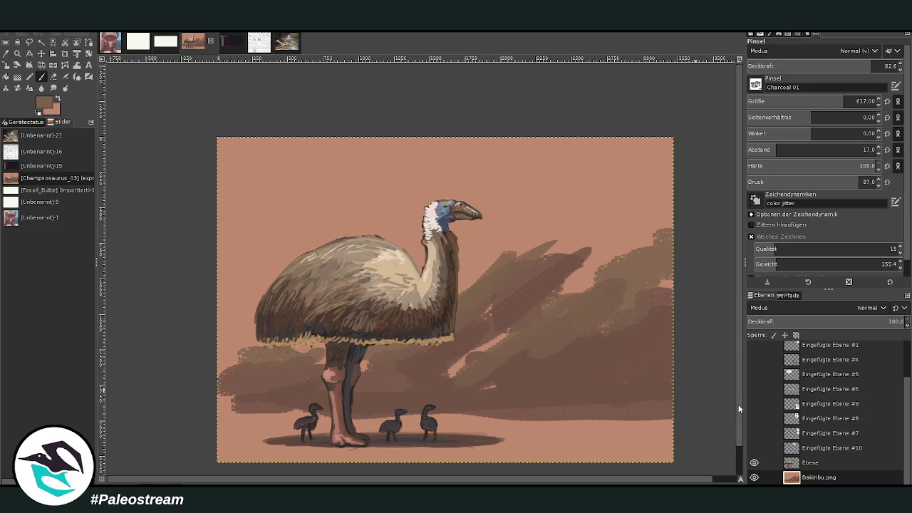
pyautogui.moveTo(621, 245)
pyautogui.mouseDown()
pyautogui.moveTo(489, 356)
pyautogui.moveTo(656, 235)
pyautogui.moveTo(483, 275)
pyautogui.moveTo(420, 263)
pyautogui.moveTo(277, 346)
pyautogui.moveTo(235, 278)
pyautogui.moveTo(330, 238)
pyautogui.moveTo(410, 189)
pyautogui.moveTo(492, 178)
pyautogui.moveTo(541, 203)
pyautogui.moveTo(604, 193)
pyautogui.moveTo(306, 174)
pyautogui.moveTo(249, 203)
pyautogui.mouseUp()
pyautogui.moveTo(305, 179)
pyautogui.mouseDown()
pyautogui.moveTo(240, 210)
pyautogui.moveTo(523, 163)
pyautogui.moveTo(299, 168)
pyautogui.moveTo(442, 159)
pyautogui.moveTo(535, 235)
pyautogui.moveTo(611, 233)
pyautogui.moveTo(538, 306)
pyautogui.mouseUp()
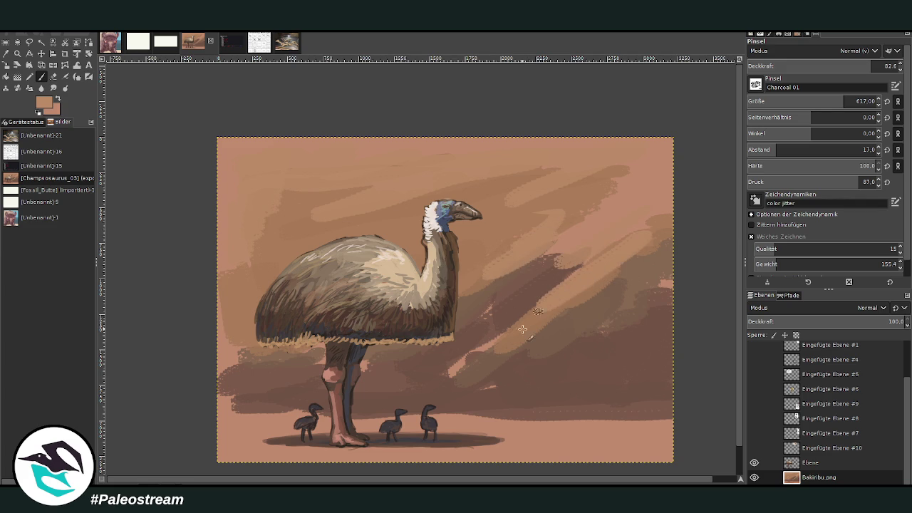
pyautogui.moveTo(643, 237)
pyautogui.mouseDown()
pyautogui.moveTo(468, 358)
pyautogui.moveTo(401, 384)
pyautogui.mouseUp()
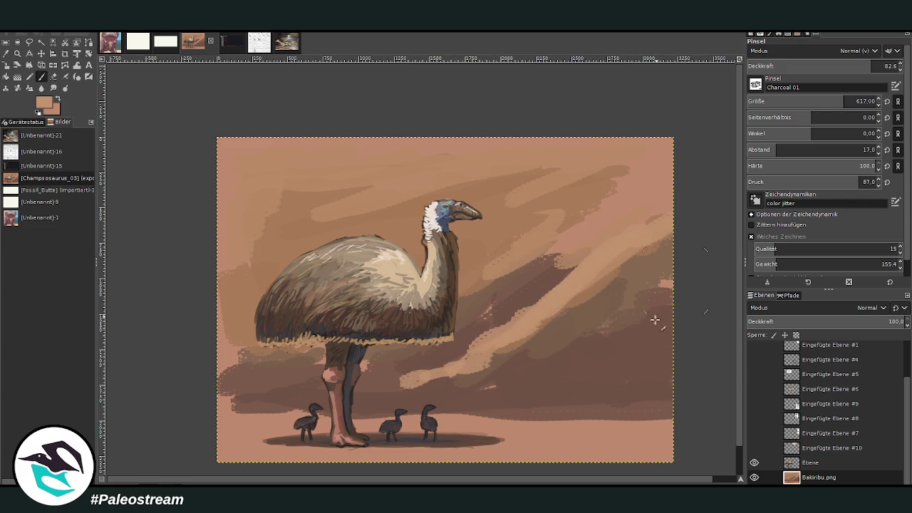
pyautogui.moveTo(666, 395); pyautogui.dragTo(627, 390)
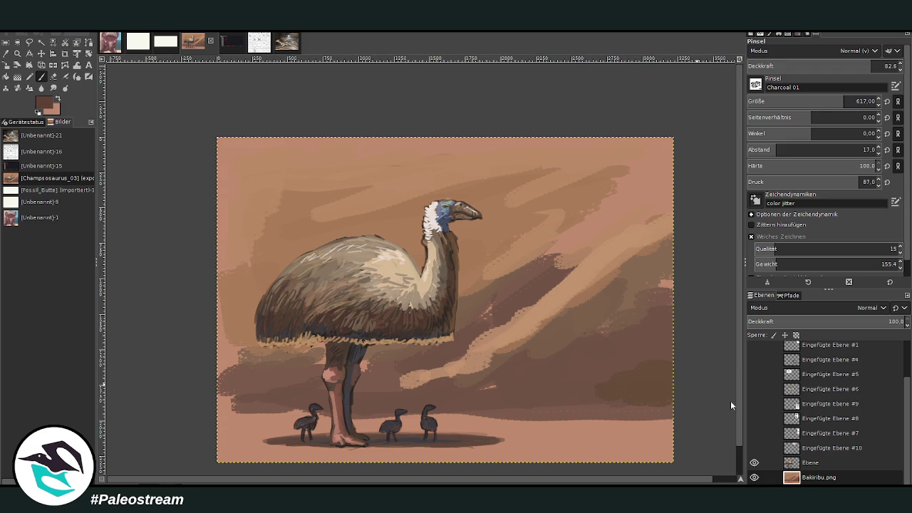
pyautogui.moveTo(667, 367)
pyautogui.mouseDown()
pyautogui.moveTo(655, 346)
pyautogui.moveTo(620, 382)
pyautogui.moveTo(497, 402)
pyautogui.mouseUp()
# Step: Add a faint dark diagonal stroke, then sample light tan from the canvas at 72.6 opacity
pyautogui.click(790, 65)
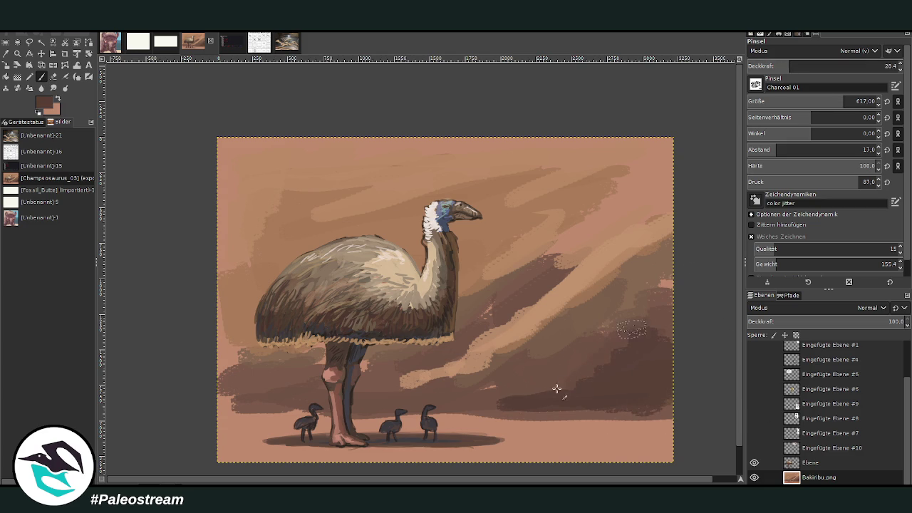
pyautogui.moveTo(600, 249); pyautogui.dragTo(472, 311)
pyautogui.press('o')
pyautogui.click(585, 267)
pyautogui.press('p')
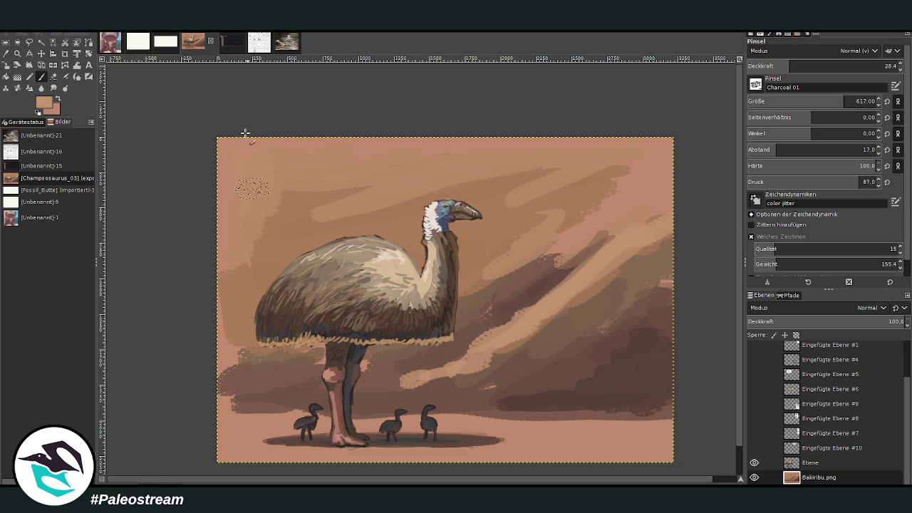
pyautogui.click(855, 66)
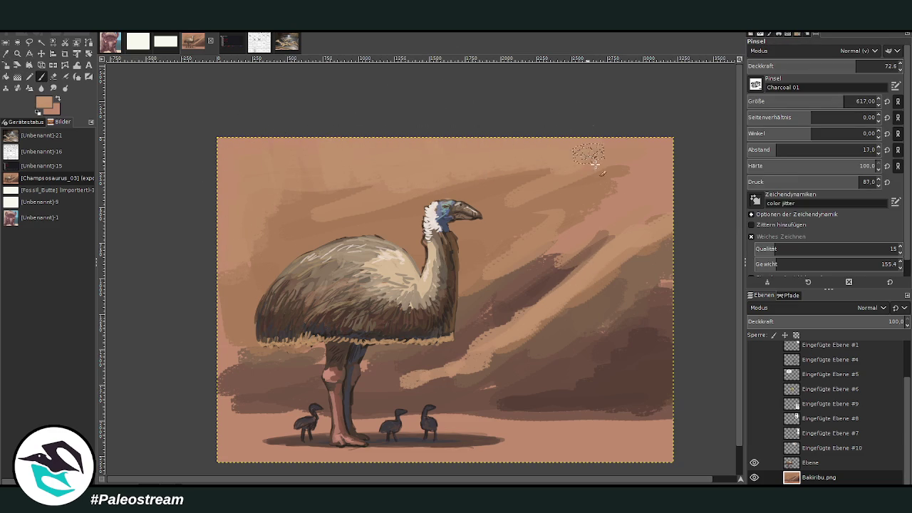
# Step: Brush light tan across the upper sky, then switch to dark brown at 60.3 opacity
pyautogui.moveTo(559, 241); pyautogui.dragTo(623, 177)
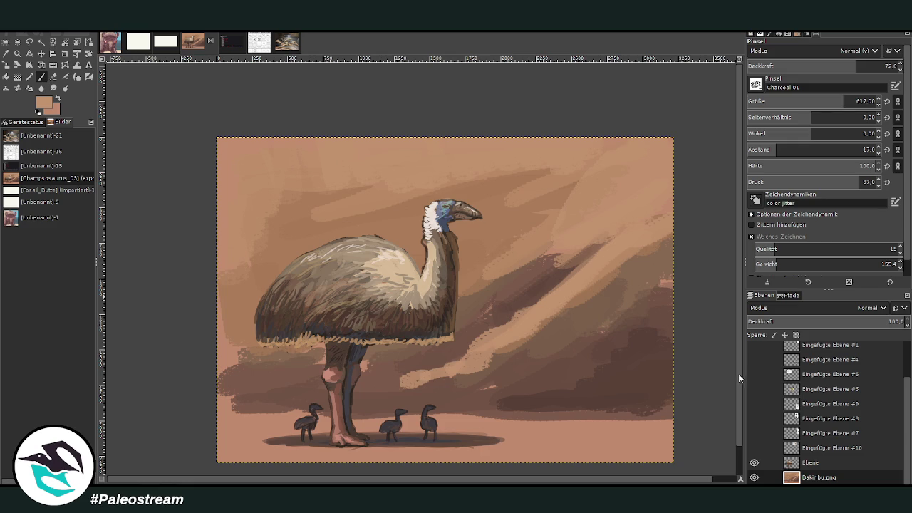
pyautogui.moveTo(438, 146); pyautogui.dragTo(268, 199)
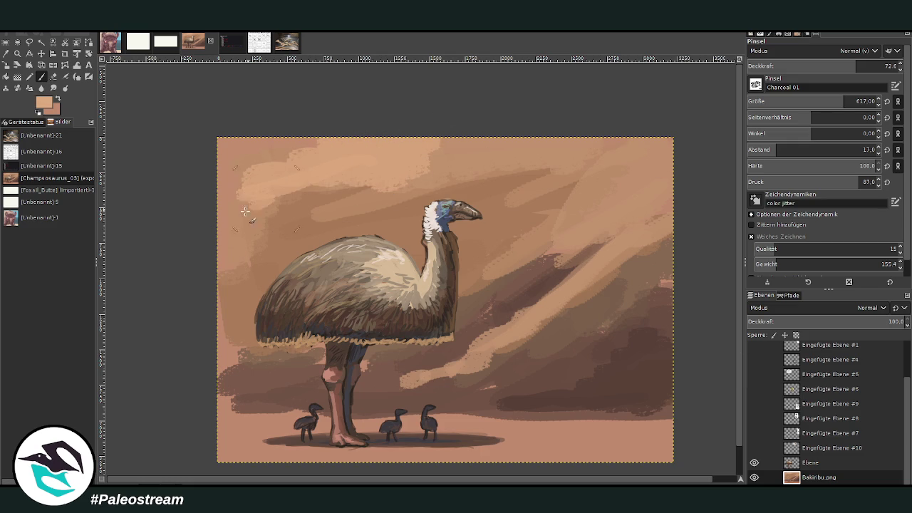
pyautogui.moveTo(499, 168); pyautogui.dragTo(364, 203)
pyautogui.click(762, 66)
pyautogui.moveTo(499, 146); pyautogui.dragTo(424, 178)
pyautogui.moveTo(317, 146); pyautogui.dragTo(221, 143)
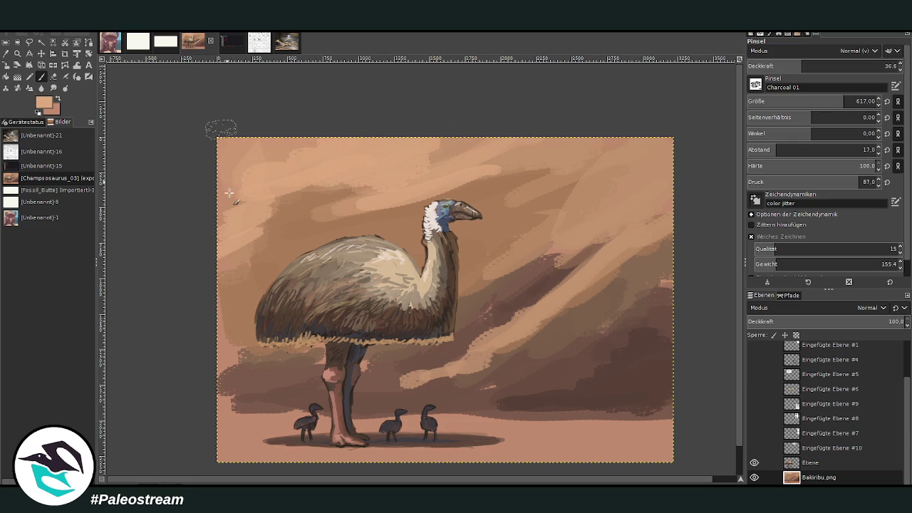
pyautogui.keyDown('ctrl'); pyautogui.click(737, 403); pyautogui.keyUp('ctrl')
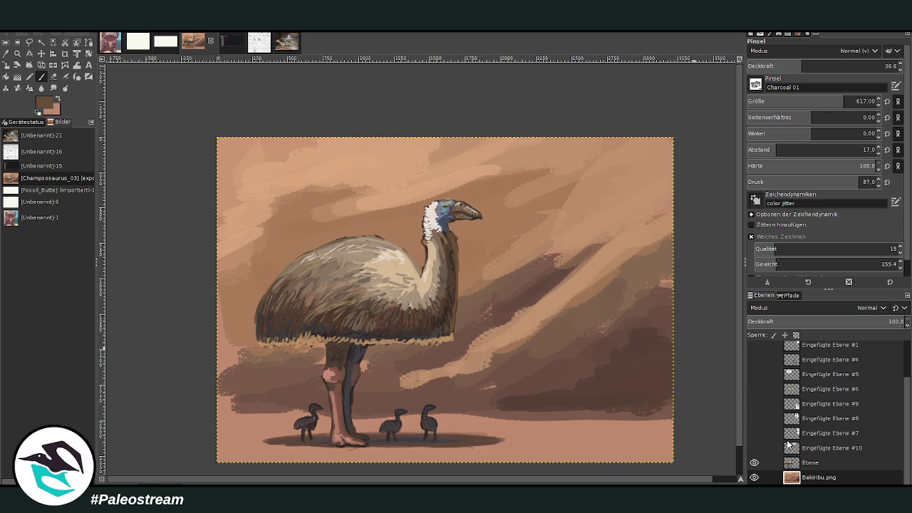
pyautogui.moveTo(799, 66); pyautogui.dragTo(837, 66)
# Step: Shrink the brush to 106 and stamp dark track marks upper right, beside the head and above the back
pyautogui.moveTo(844, 102); pyautogui.dragTo(790, 101)
pyautogui.moveTo(837, 66); pyautogui.dragTo(853, 66)
pyautogui.moveTo(789, 101); pyautogui.dragTo(781, 100)
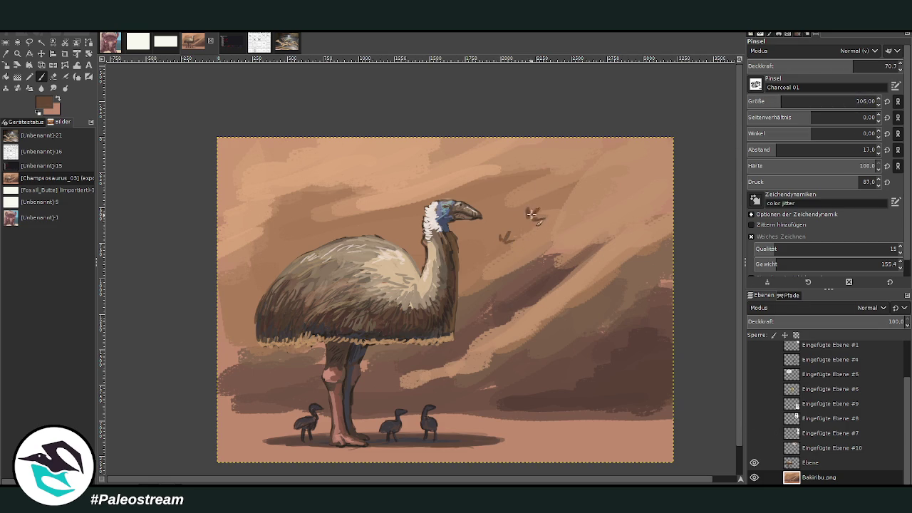
pyautogui.moveTo(610, 175); pyautogui.dragTo(599, 186)
pyautogui.click(827, 64)
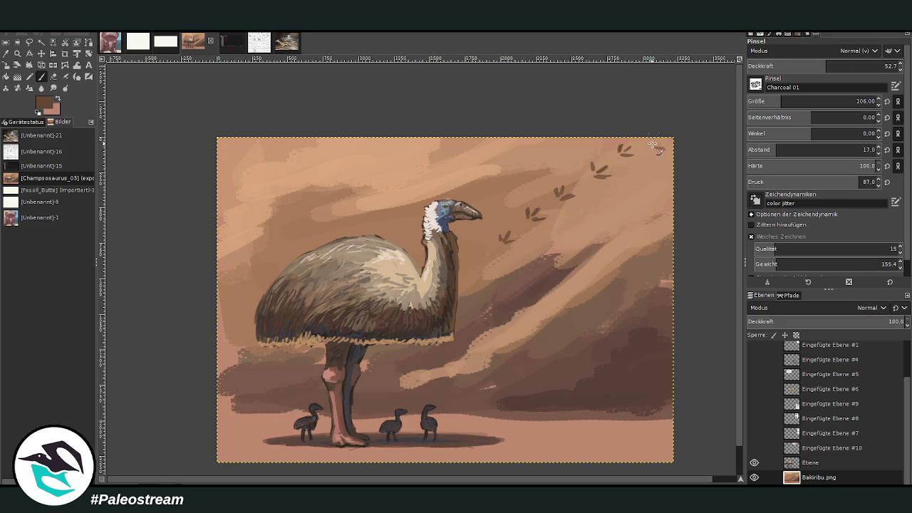
pyautogui.moveTo(475, 261); pyautogui.dragTo(478, 257)
pyautogui.moveTo(273, 236); pyautogui.dragTo(274, 228)
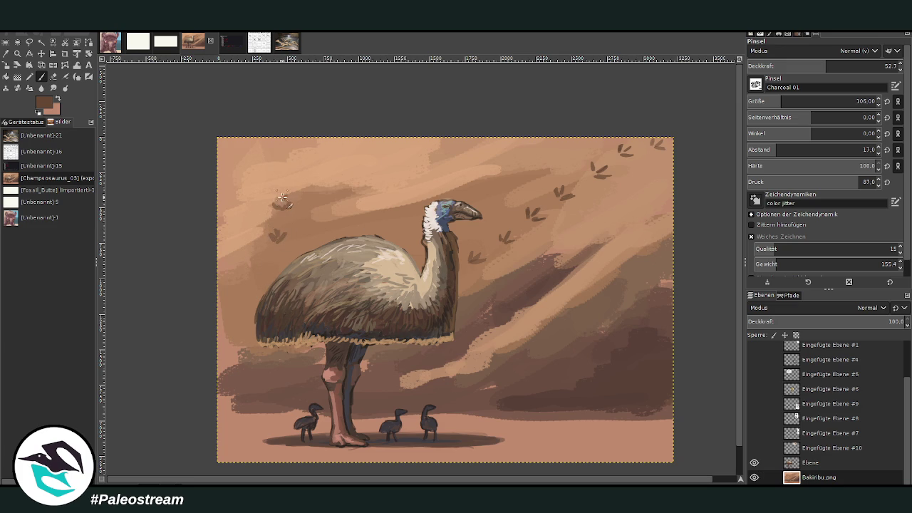
# Step: Add fainter track marks above the bird at 44.5 and 32.8 opacity, plus dark diagonal strokes
pyautogui.click(814, 66)
pyautogui.click(284, 172)
pyautogui.click(796, 66)
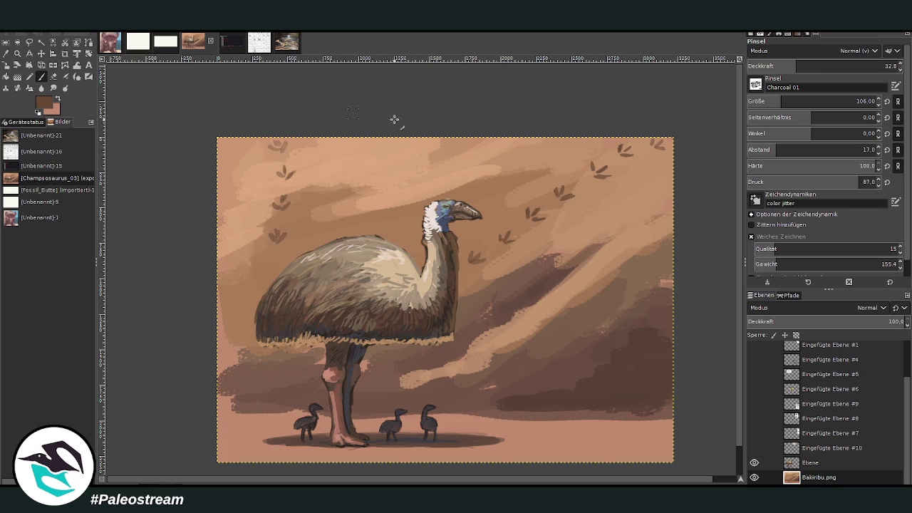
pyautogui.click(385, 221)
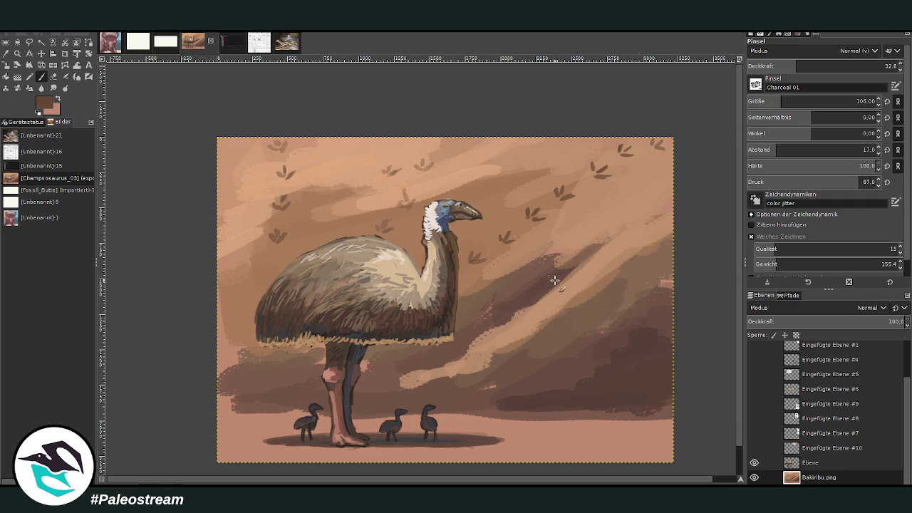
pyautogui.moveTo(548, 264)
pyautogui.mouseDown()
pyautogui.moveTo(579, 230)
pyautogui.moveTo(547, 241)
pyautogui.mouseUp()
# Step: Switch to the Smudge tool and raise its spacing to 28
pyautogui.click(53, 88)
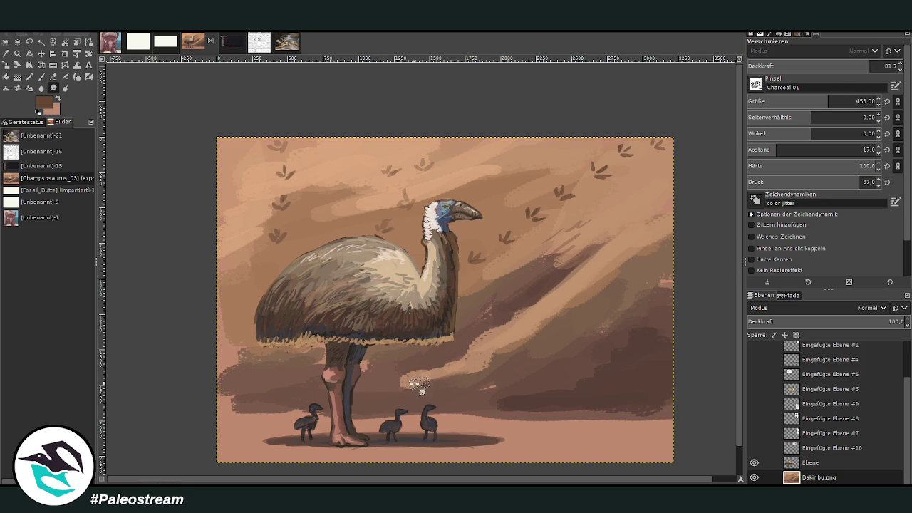
pyautogui.press(']')
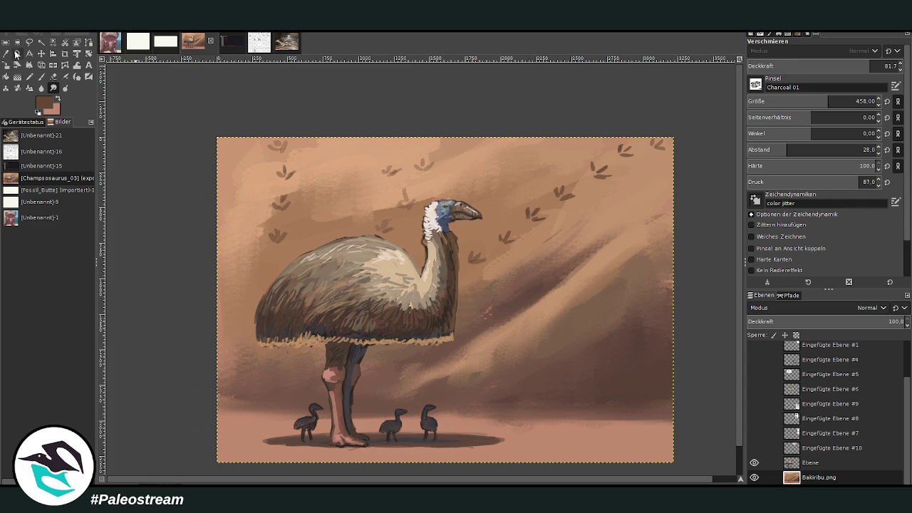
# Step: Sample the light tan and brush a pale strip along the bottom ground of the canvas
pyautogui.click(6, 54)
pyautogui.click(339, 160)
pyautogui.click(40, 76)
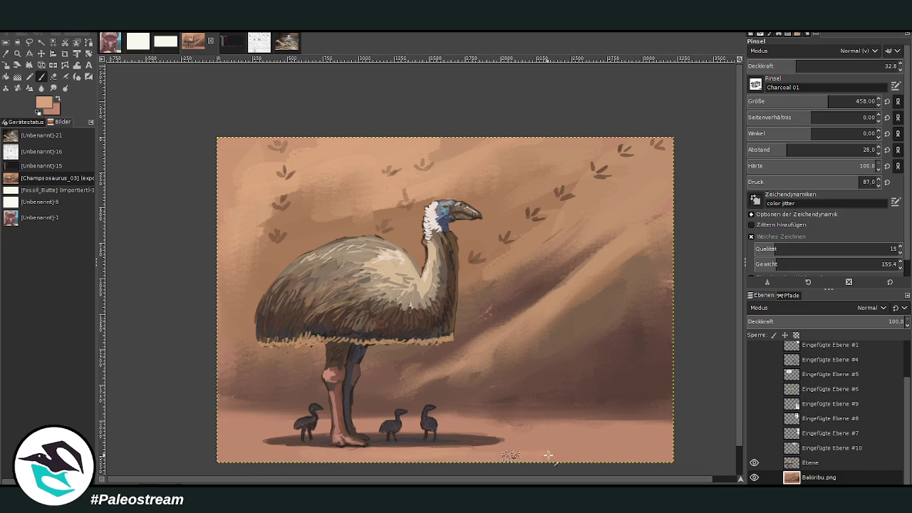
pyautogui.moveTo(625, 459); pyautogui.dragTo(244, 453)
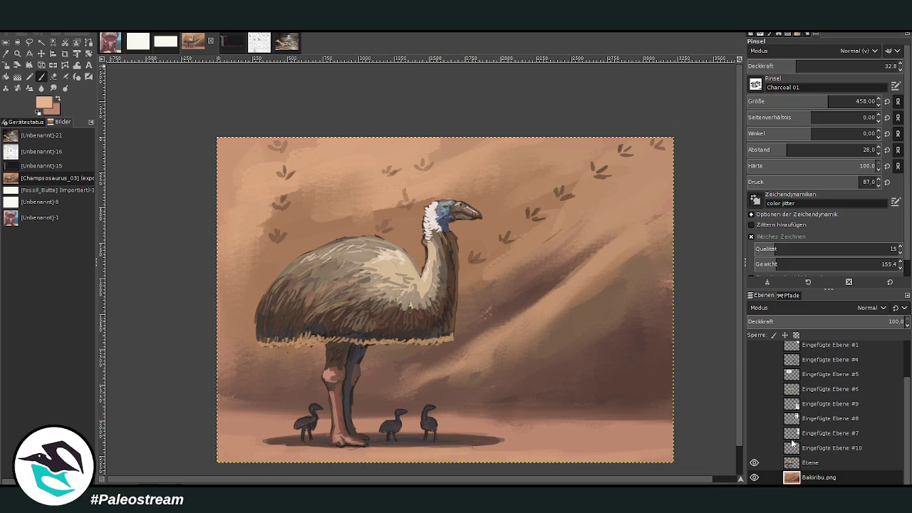
pyautogui.moveTo(645, 456); pyautogui.dragTo(218, 456)
pyautogui.moveTo(610, 448)
pyautogui.mouseDown()
pyautogui.moveTo(620, 429)
pyautogui.moveTo(221, 431)
pyautogui.mouseUp()
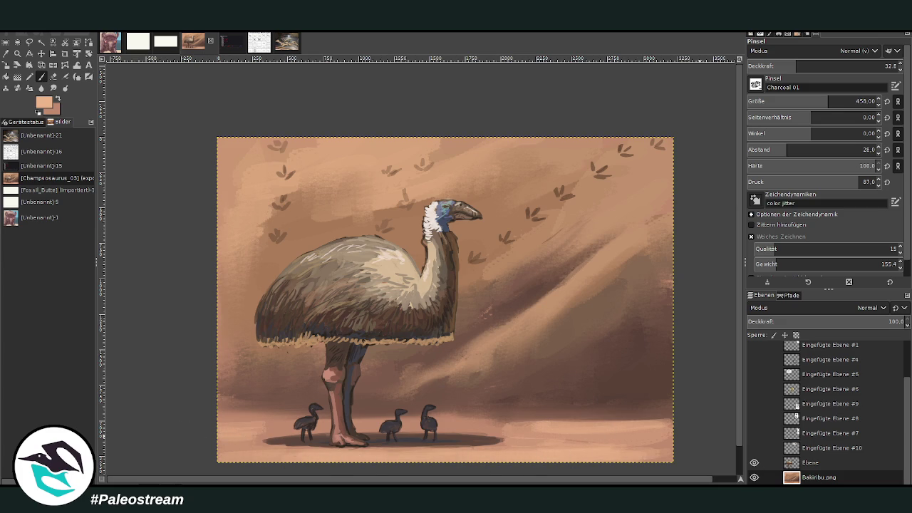
# Step: Reset the foreground and background colours to default black and white
pyautogui.press('d')
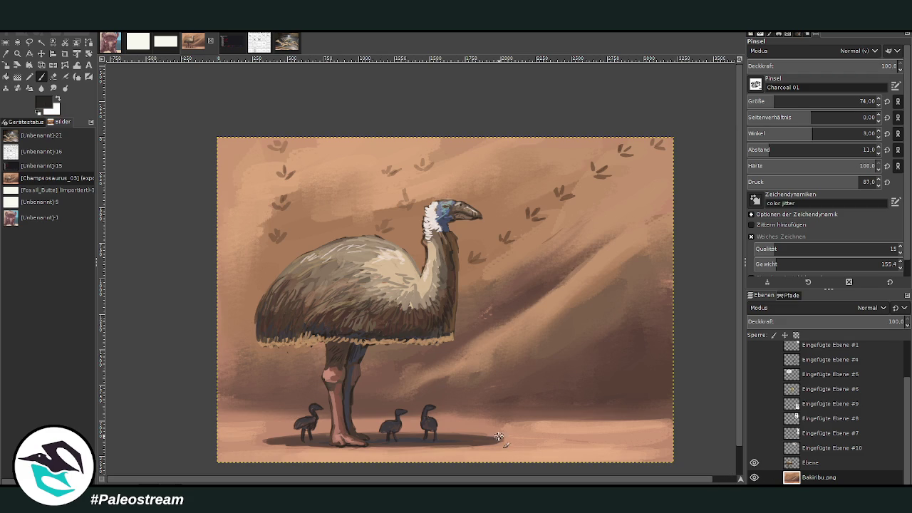
pyautogui.scroll(-1, 499, 431)
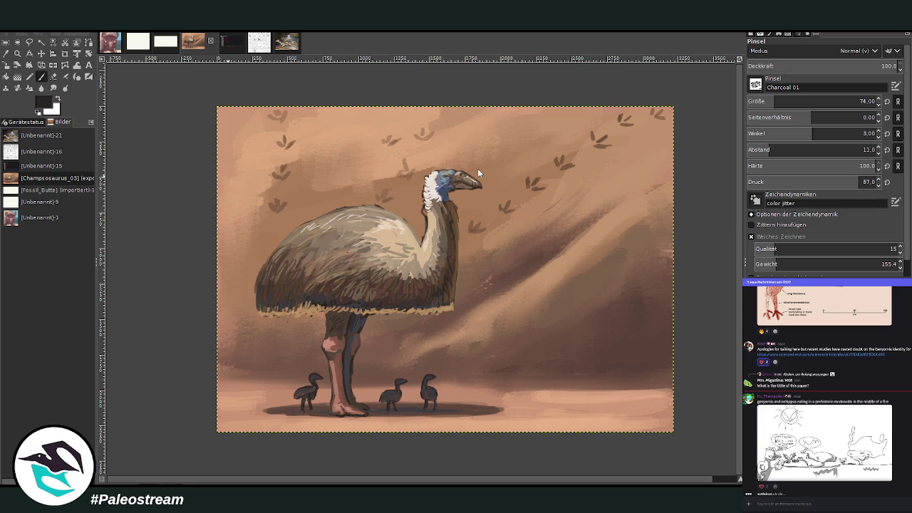
# Step: Duplicate the finished painting into a new image with Ctrl+D
pyautogui.hotkey('ctrl', 'd')
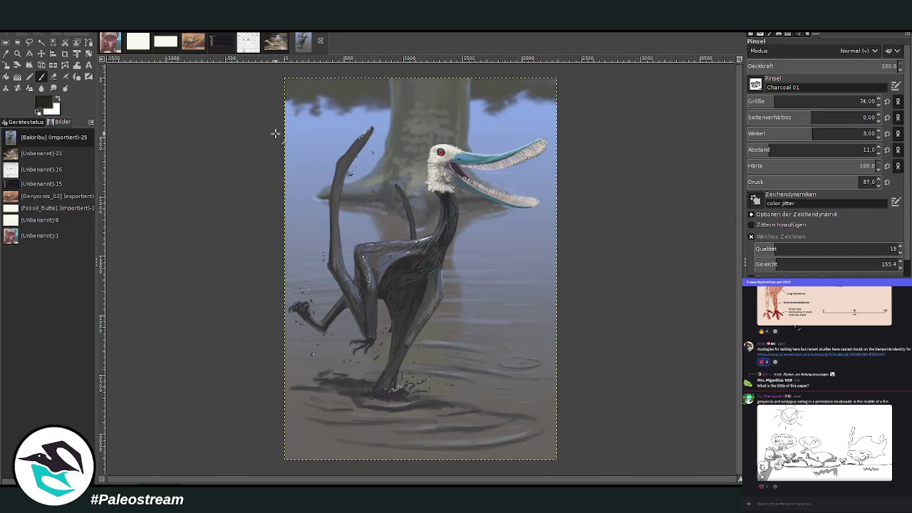
# Step: Close the Bakiribu pterosaur image with Ctrl+W
pyautogui.hotkey('ctrl', 'w')
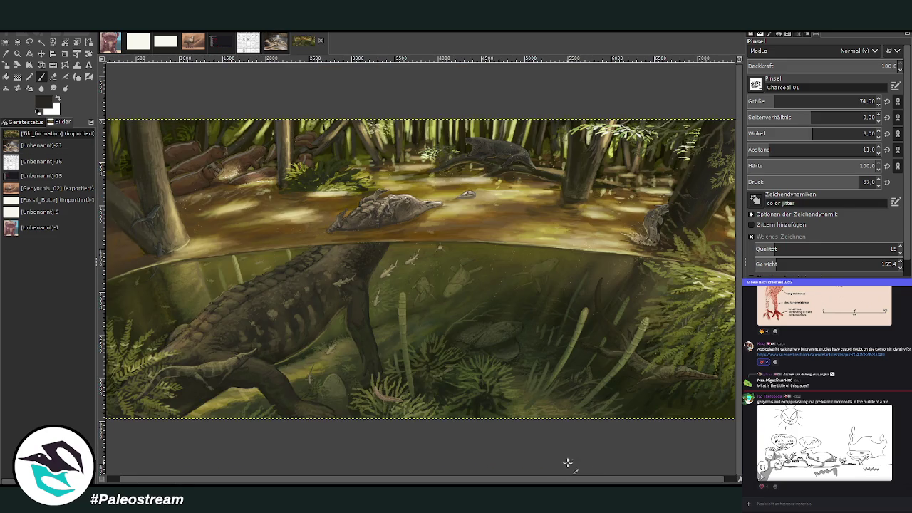
# Step: Zoom the Tiki_formation swamp painting out to fit, then magnify it to fill the view
pyautogui.moveTo(546, 482)
pyautogui.mouseDown()
pyautogui.moveTo(601, 478)
pyautogui.moveTo(563, 474)
pyautogui.mouseUp()
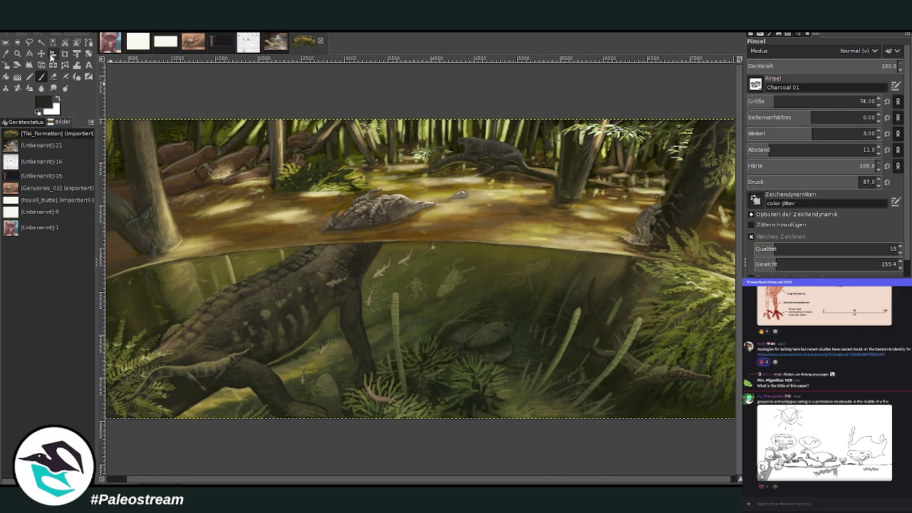
pyautogui.click(18, 53)
pyautogui.keyDown('ctrl'); pyautogui.click(440, 177); pyautogui.keyUp('ctrl')
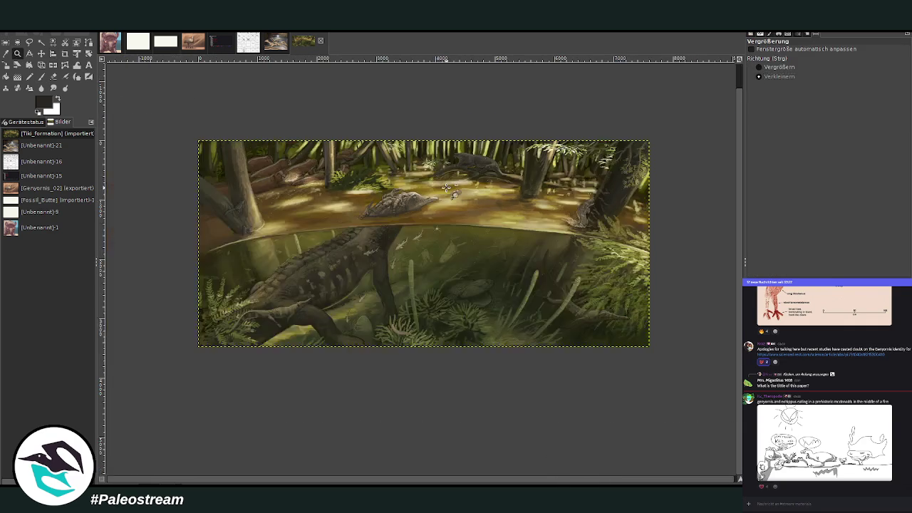
pyautogui.click(758, 67)
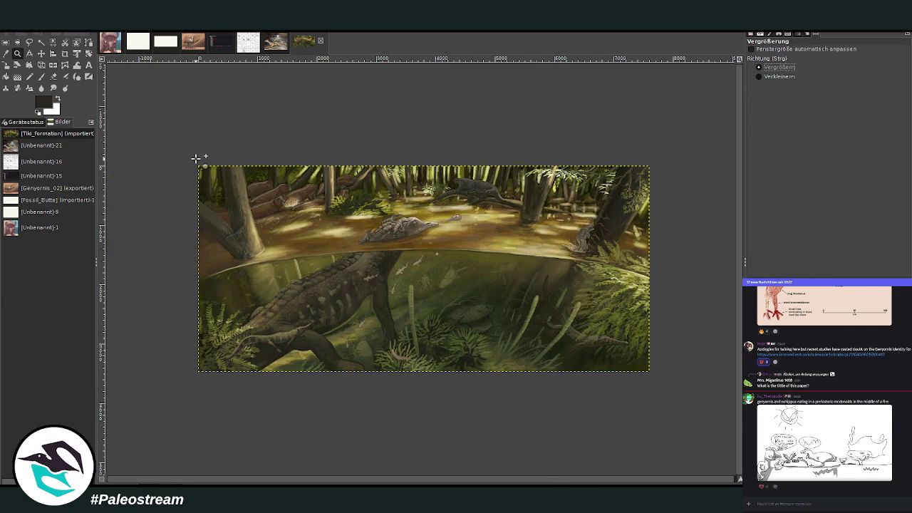
pyautogui.moveTo(192, 162); pyautogui.dragTo(661, 379)
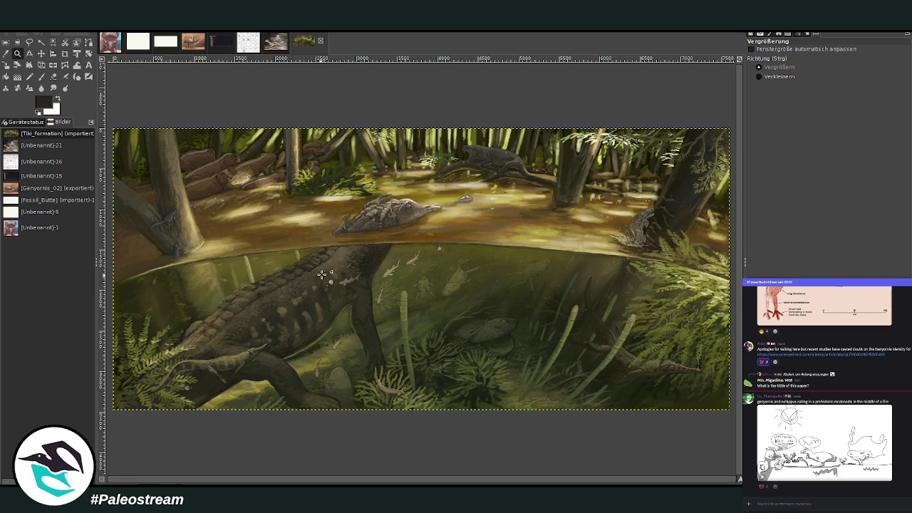
# Step: Zoom in on the logs and bank at upper left, pan around, then return to Genyornis_02
pyautogui.moveTo(123, 108); pyautogui.dragTo(456, 269)
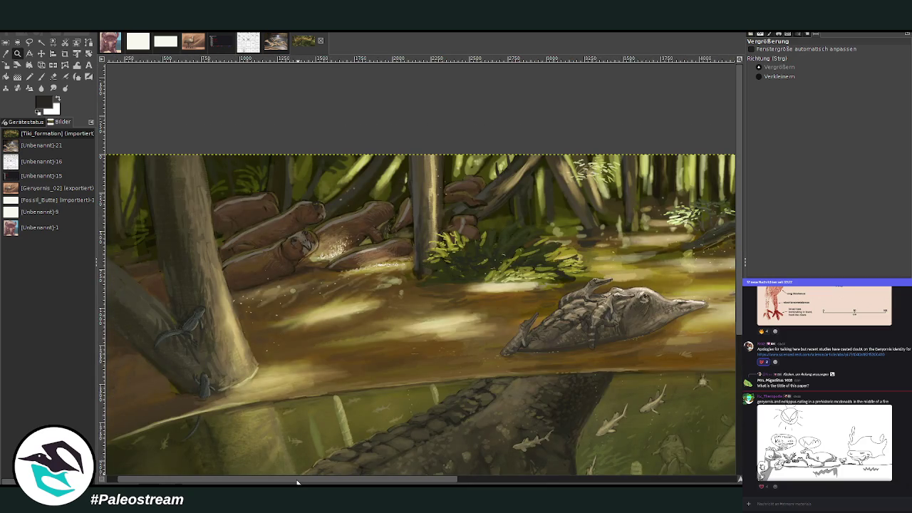
pyautogui.moveTo(297, 482); pyautogui.dragTo(575, 482)
pyautogui.hscroll(-3, 486, 420)
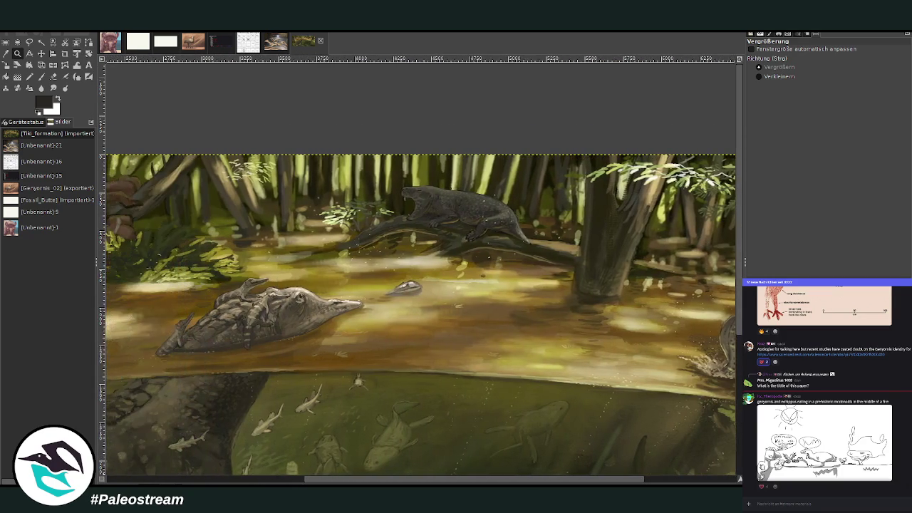
pyautogui.scroll(-5, 486, 420)
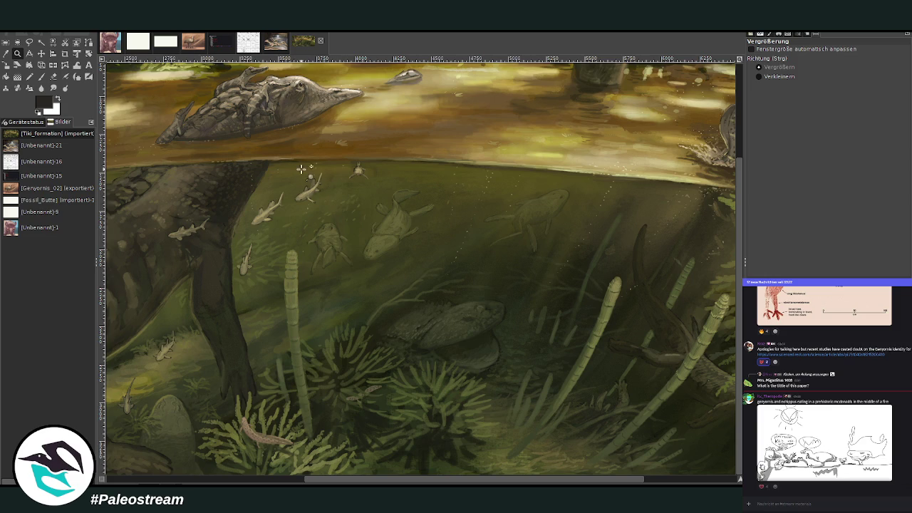
pyautogui.click(193, 45)
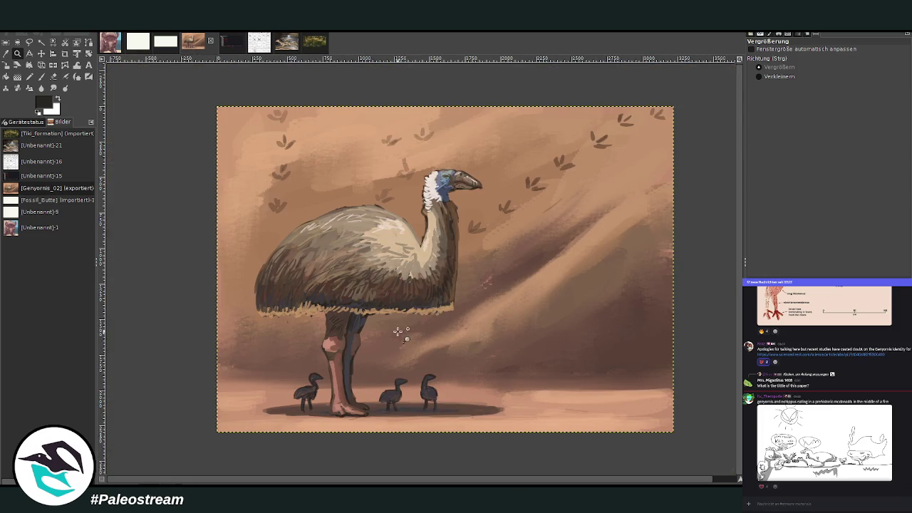
# Step: Zoom the Genyornis painting so the giant bird and three chicks fill the window
pyautogui.moveTo(227, 107); pyautogui.dragTo(682, 449)
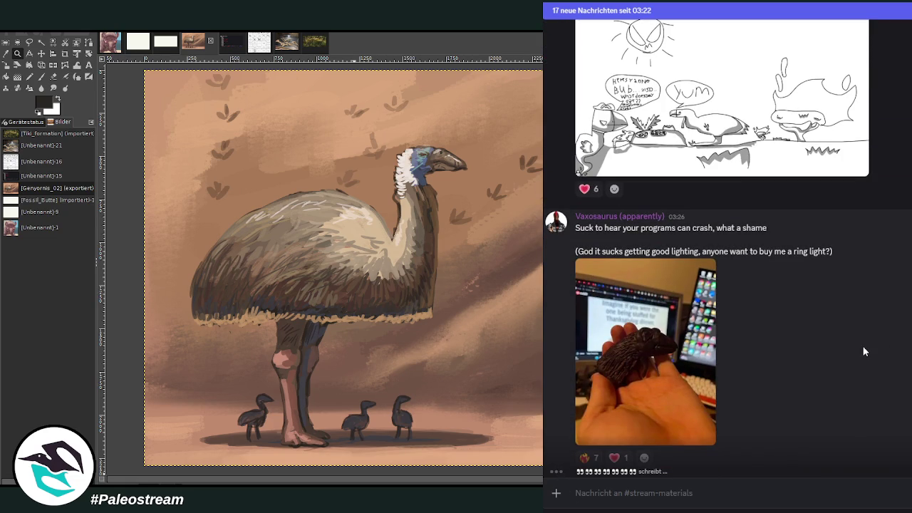
pyautogui.click(687, 348)
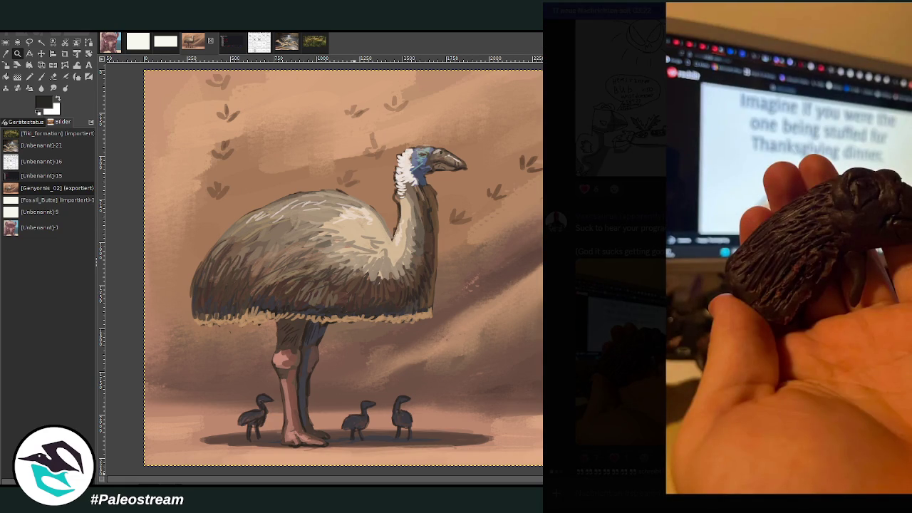
pyautogui.press('Escape')
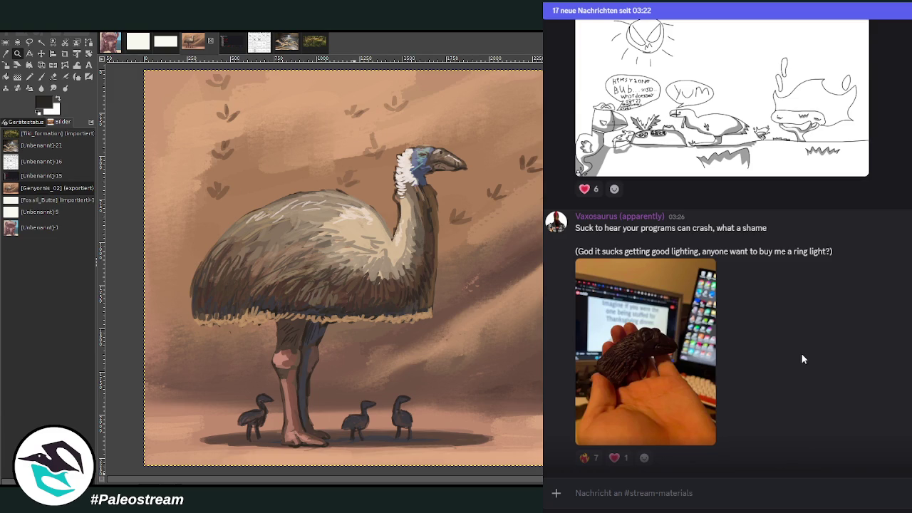
pyautogui.scroll(-3, 800, 353)
pyautogui.scroll(-4, 854, 354)
pyautogui.scroll(1, 907, 356)
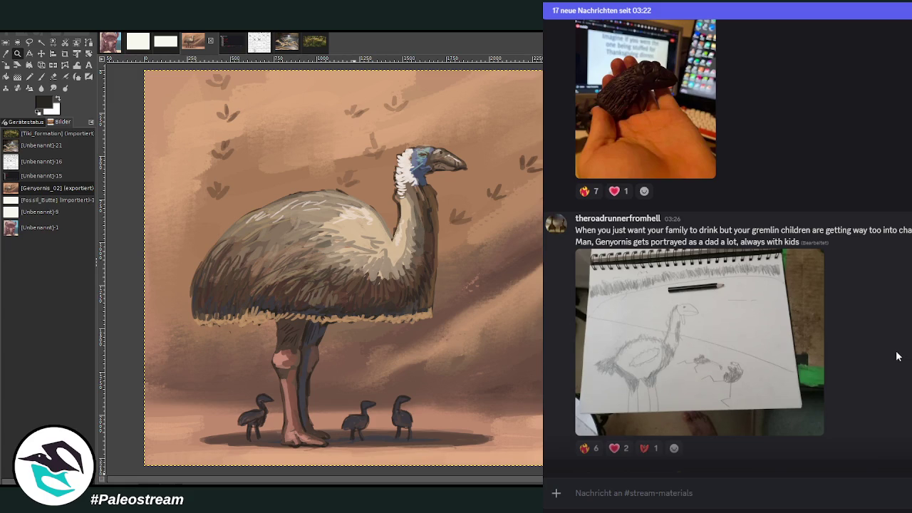
pyautogui.click(803, 343)
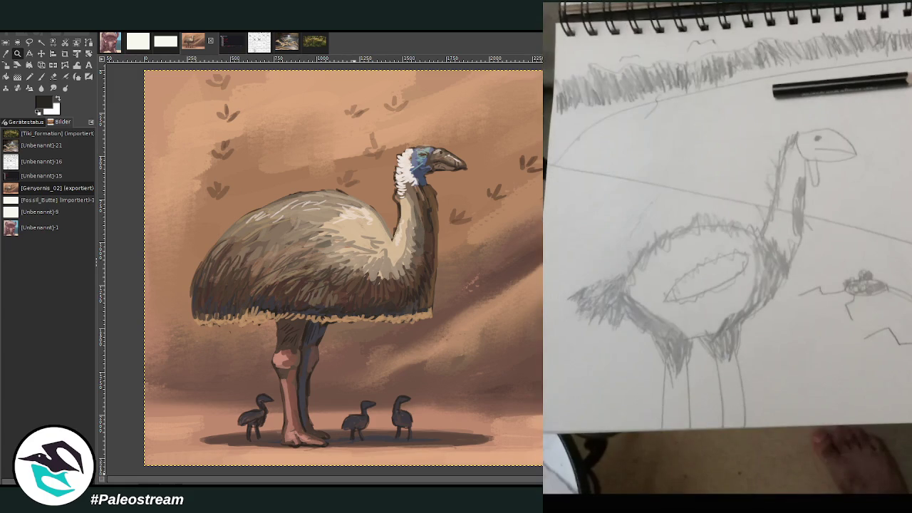
pyautogui.press('Escape')
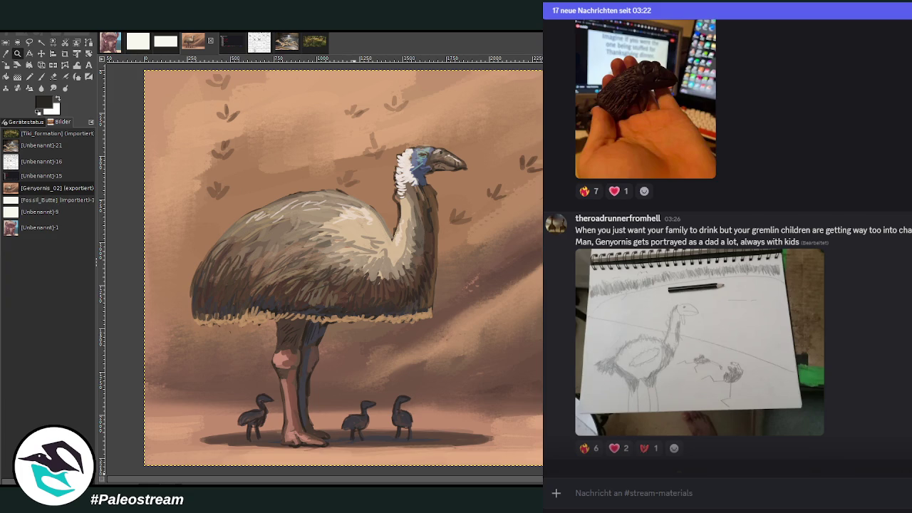
pyautogui.scroll(-3, 909, 332)
pyautogui.scroll(-2, 909, 333)
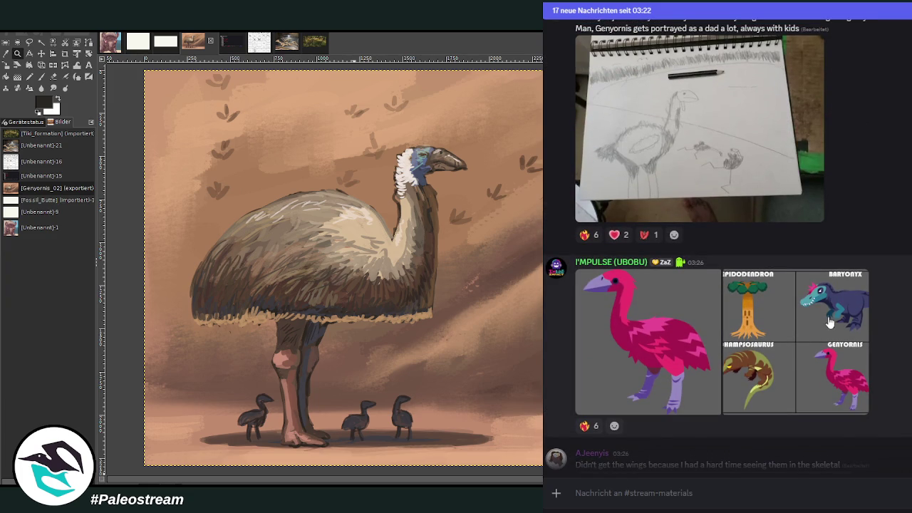
pyautogui.click(683, 327)
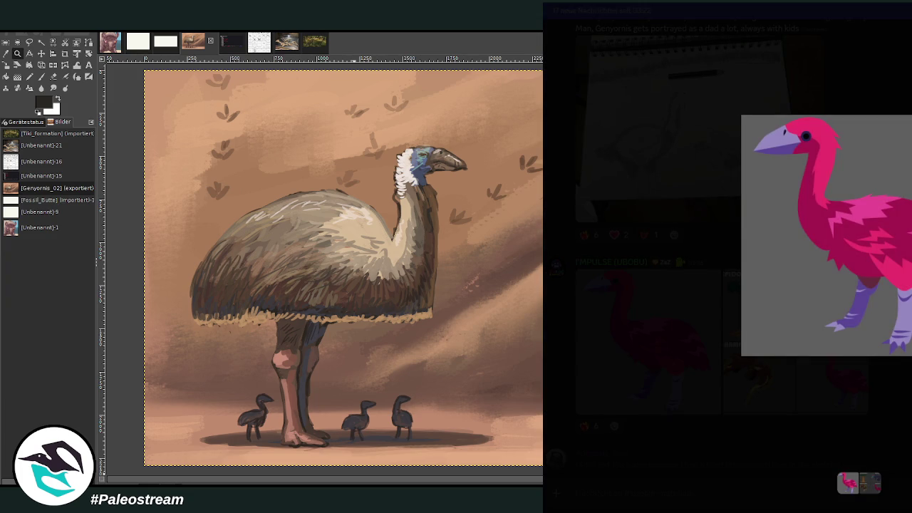
pyautogui.press('Escape')
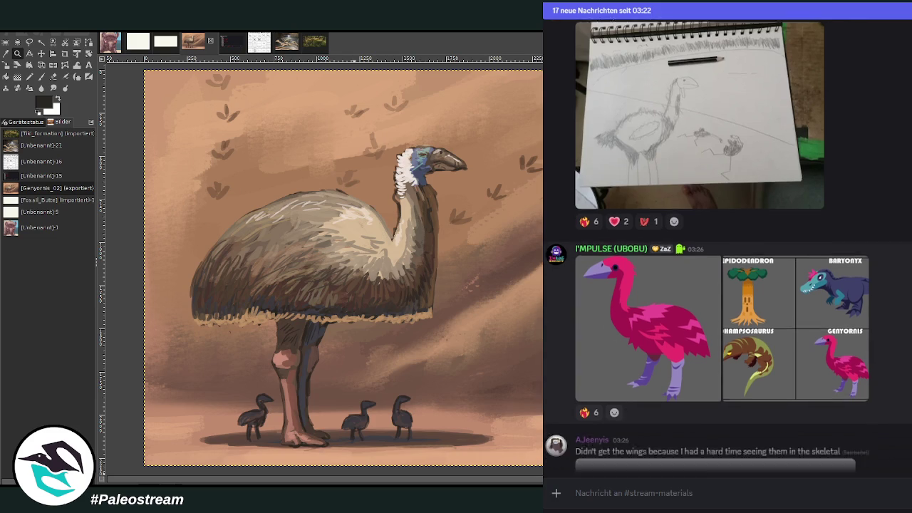
pyautogui.scroll(-4, 727, 235)
pyautogui.scroll(1, 727, 243)
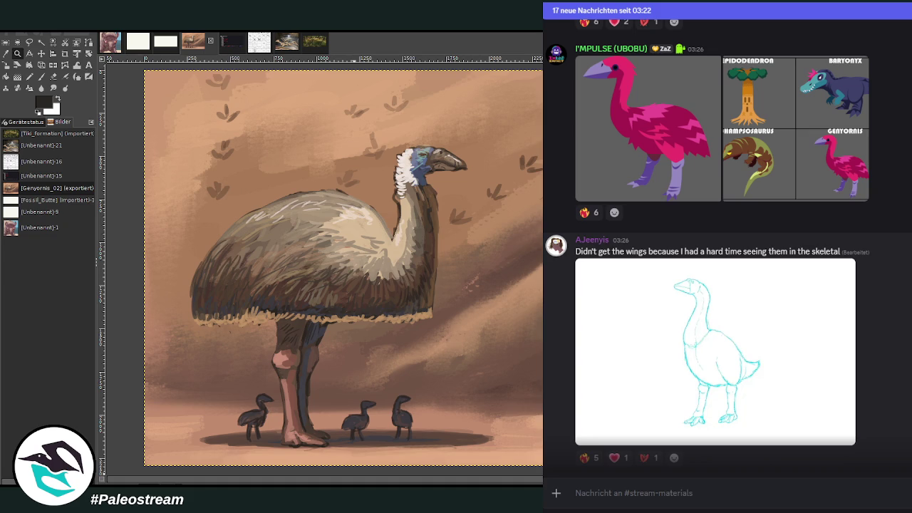
pyautogui.scroll(-3, 727, 243)
pyautogui.scroll(-3, 727, 242)
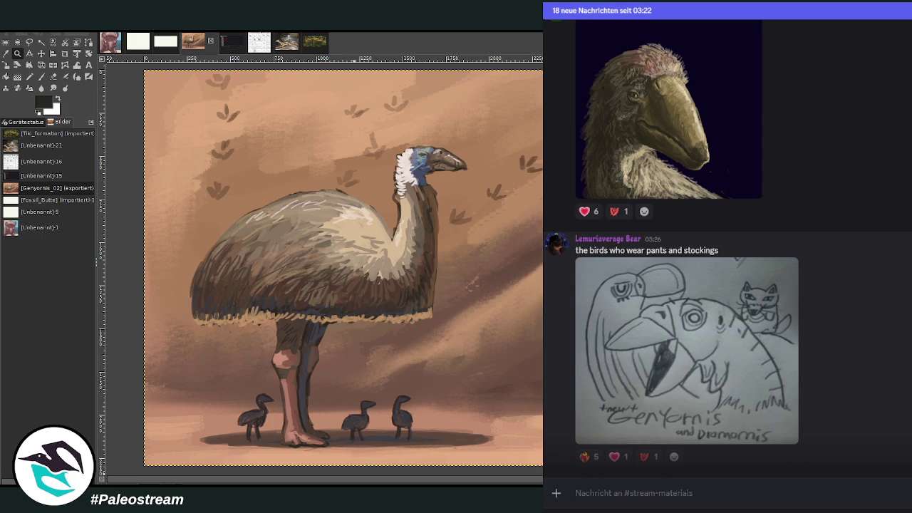
pyautogui.scroll(-3, 840, 296)
pyautogui.scroll(-3, 672, 245)
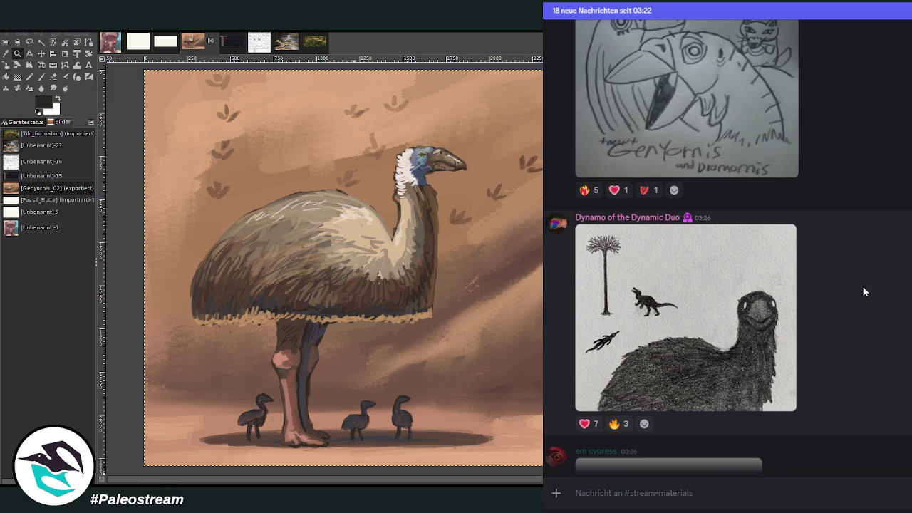
pyautogui.scroll(-3, 863, 292)
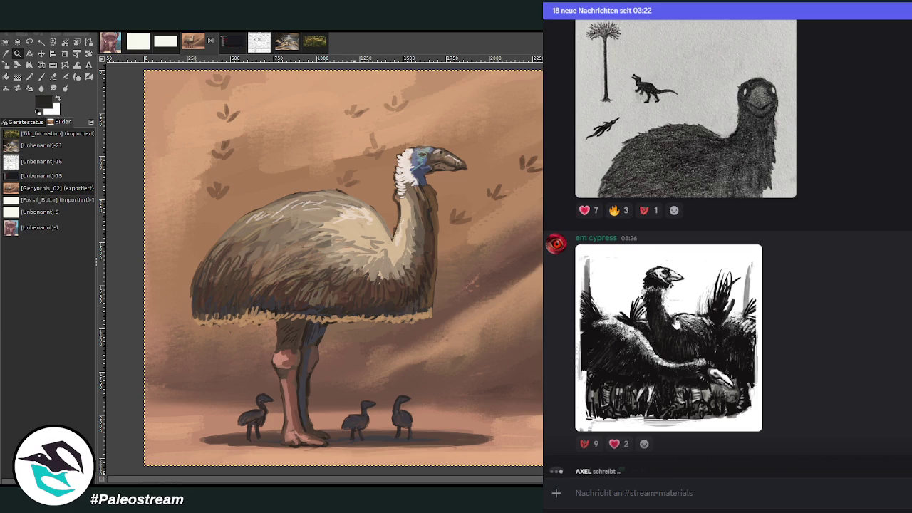
pyautogui.scroll(-3, 860, 307)
pyautogui.scroll(-2, 861, 307)
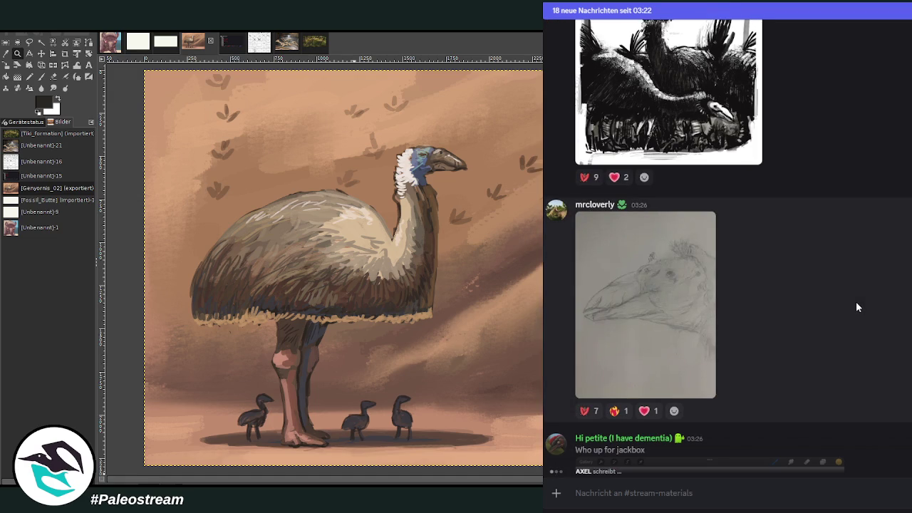
# Step: Preview the bird-head pencil sketch enlarged, then scroll up to the 'i think i used the wrong vowel' post
pyautogui.click(657, 299)
pyautogui.press('Escape')
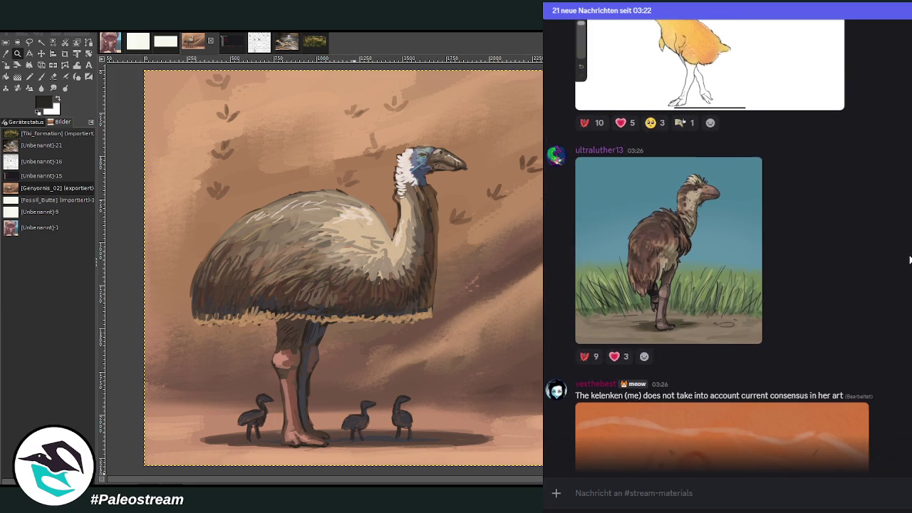
pyautogui.scroll(1, 908, 259)
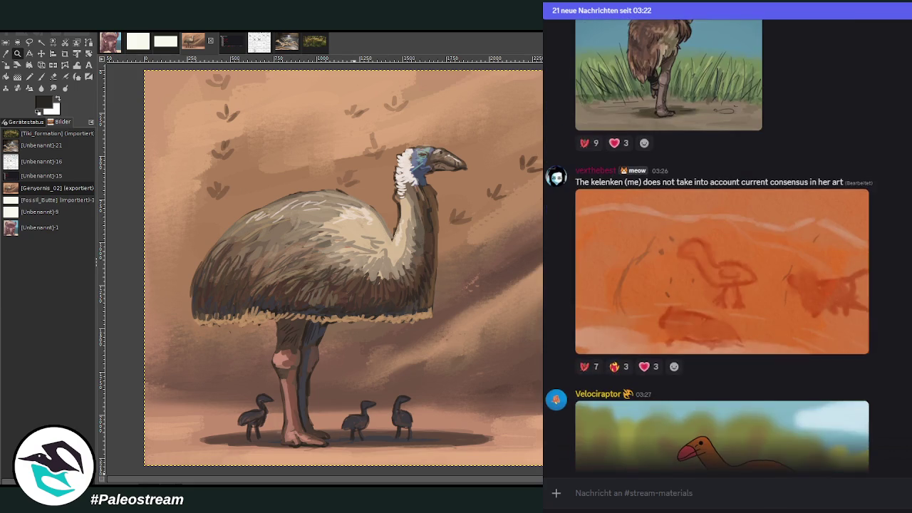
pyautogui.scroll(1, 909, 259)
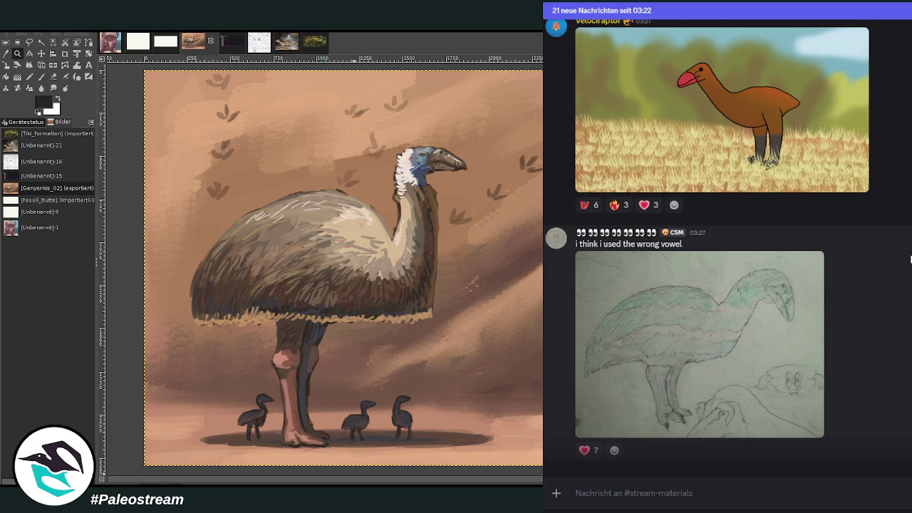
# Step: Check the poster's profile card, view the wrong-vowel sketch enlarged, then scroll to the grey red-throated bird
pyautogui.click(637, 237)
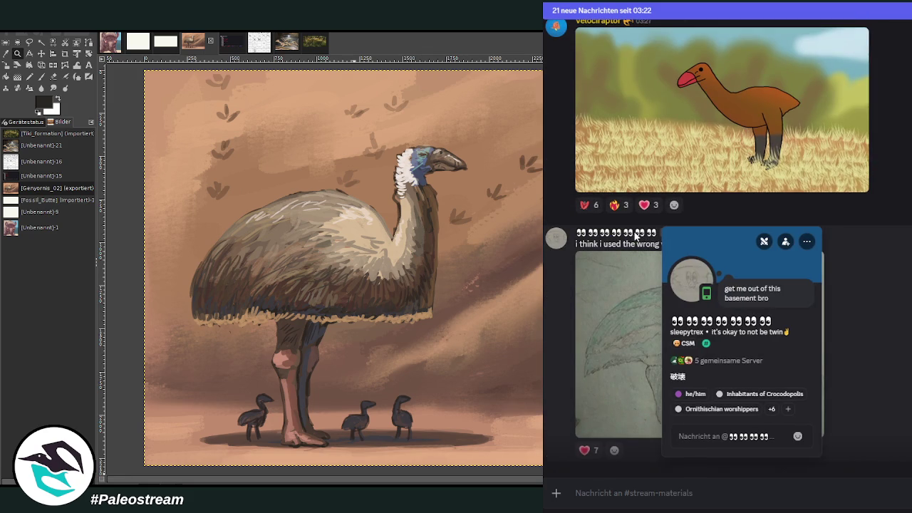
pyautogui.click(902, 287)
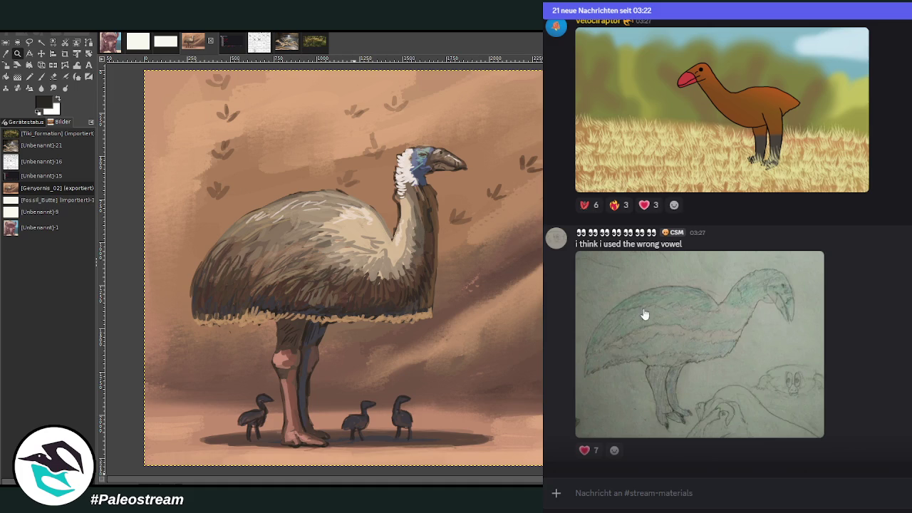
pyautogui.click(780, 332)
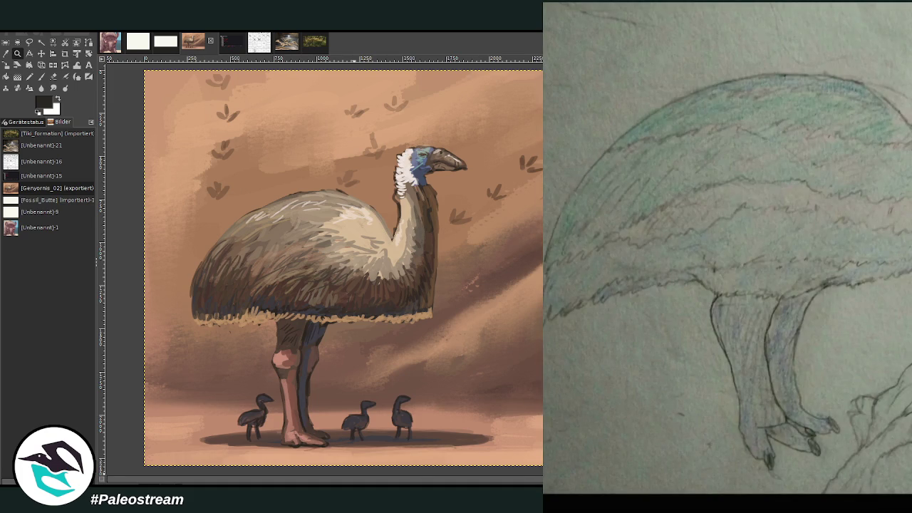
pyautogui.click(709, 352)
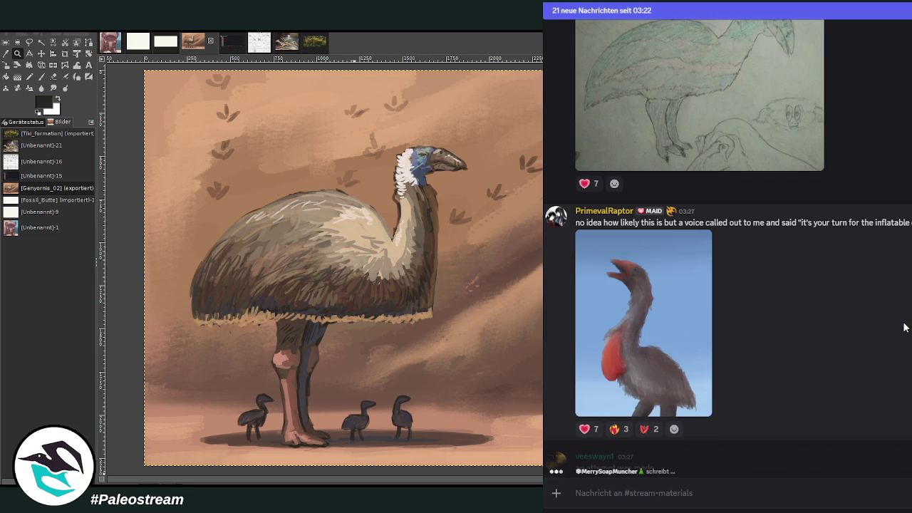
pyautogui.scroll(-3, 905, 327)
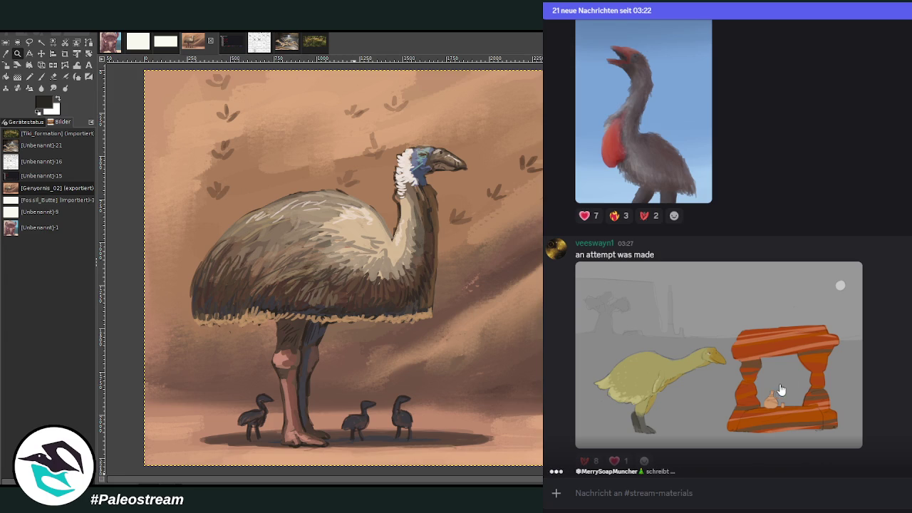
# Step: Preview the 'an attempt was made' yellow bird scene, then scroll past 'Big goose' and enlarge the Genyornis ideation sketch
pyautogui.click(776, 387)
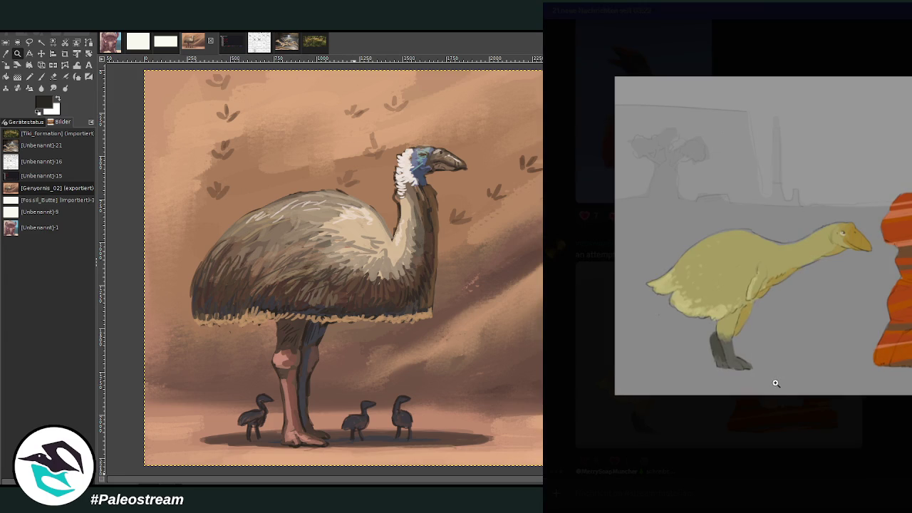
pyautogui.click(906, 428)
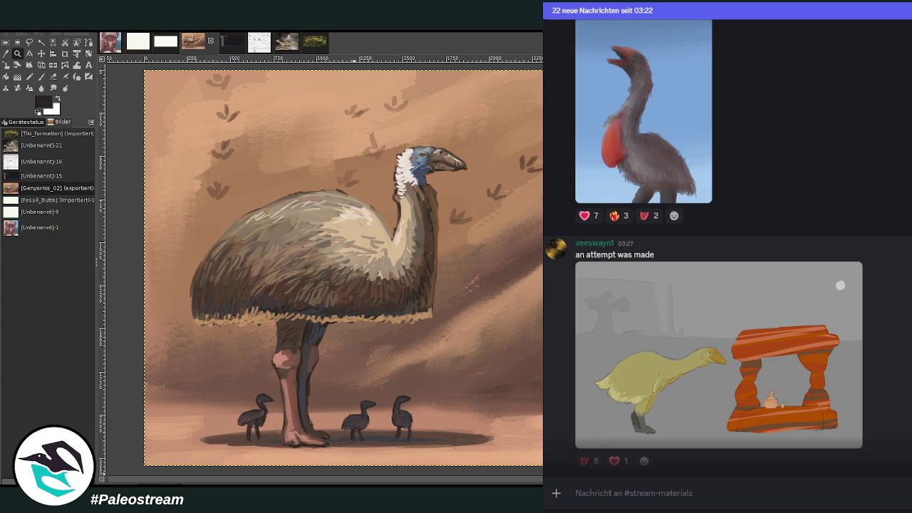
pyautogui.scroll(-1, 703, 245)
pyautogui.scroll(-2, 703, 245)
pyautogui.scroll(-1, 703, 245)
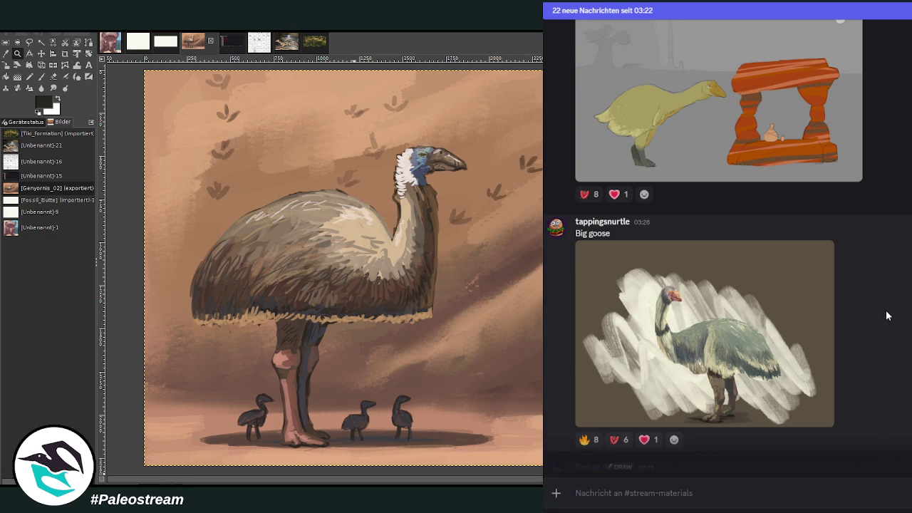
pyautogui.scroll(-4, 868, 316)
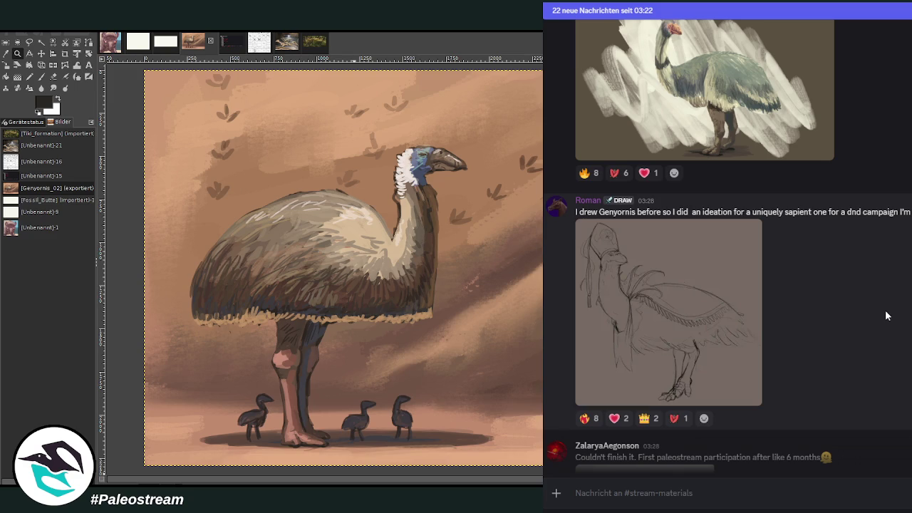
pyautogui.click(676, 311)
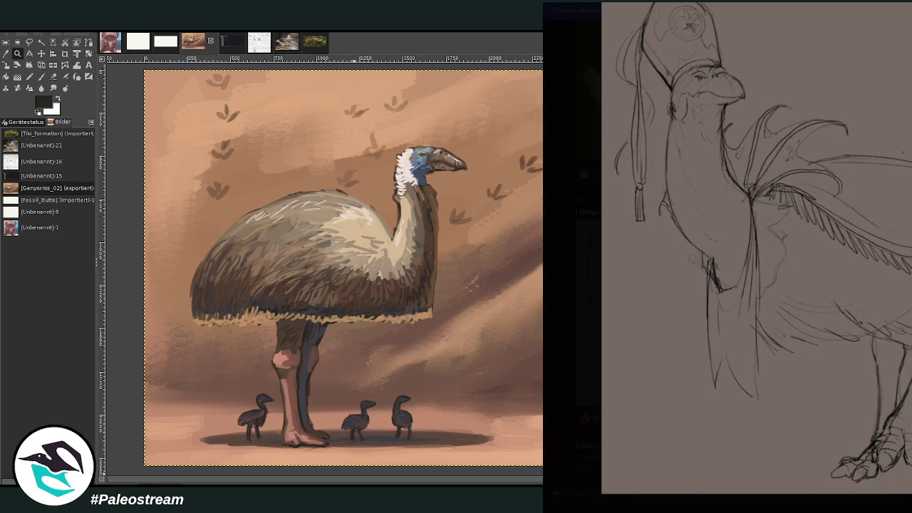
# Step: View the hat-wearing Genyornis ideation sketch enlarged once more
pyautogui.press('Escape')
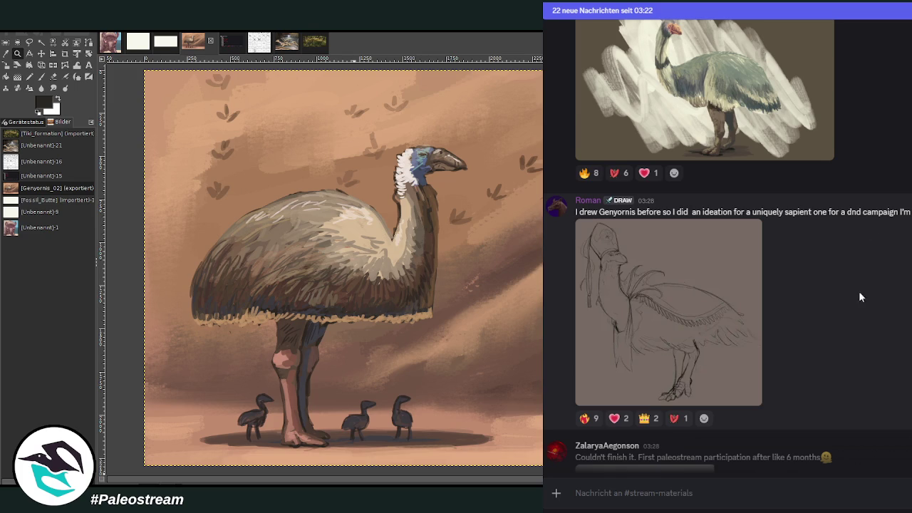
pyautogui.click(649, 320)
pyautogui.press('Escape')
# Step: Enlarge the unfinished red-beaked pen drawing, zoom in on the bird's head and back out
pyautogui.scroll(-2, 881, 305)
pyautogui.scroll(-1, 884, 304)
pyautogui.scroll(-2, 887, 305)
pyautogui.scroll(1, 894, 307)
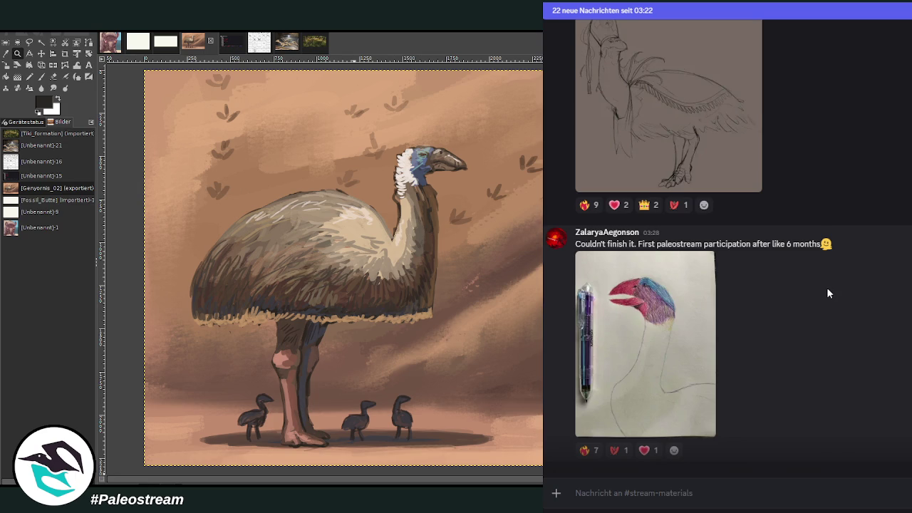
pyautogui.click(628, 303)
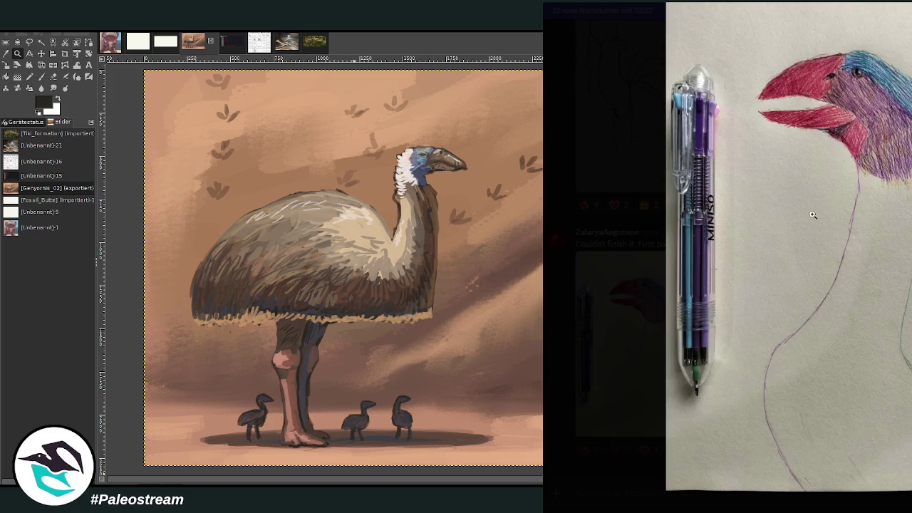
pyautogui.click(909, 131)
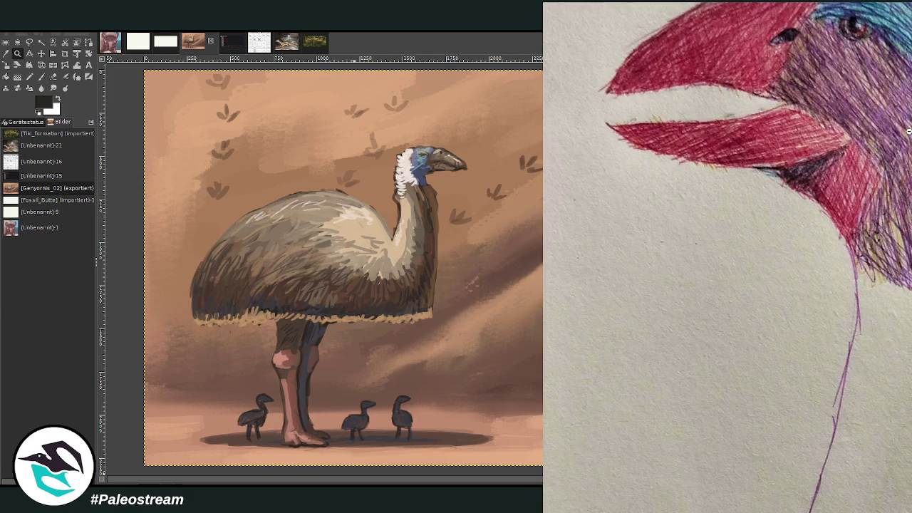
pyautogui.click(909, 132)
pyautogui.press('Escape')
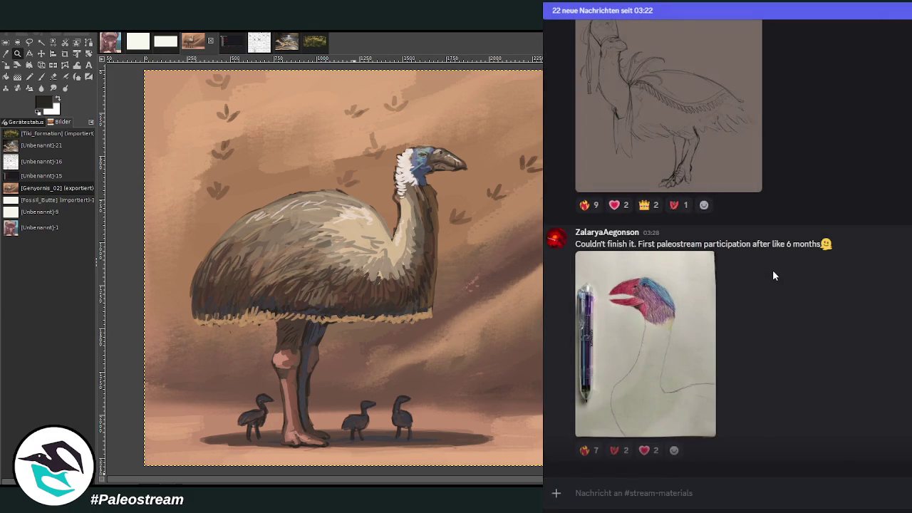
pyautogui.scroll(-3, 790, 301)
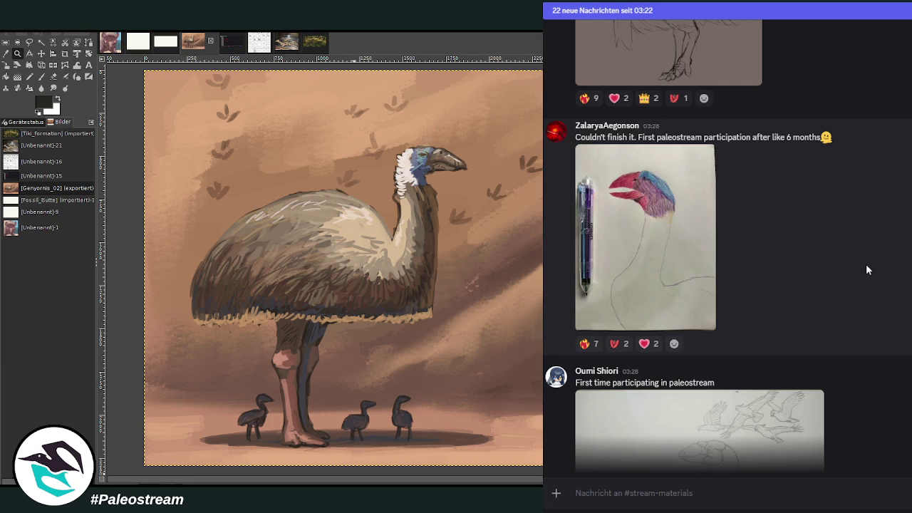
# Step: View the first-time participant's pencil herd-and-big-bird scene enlarged, twice
pyautogui.scroll(-2, 880, 171)
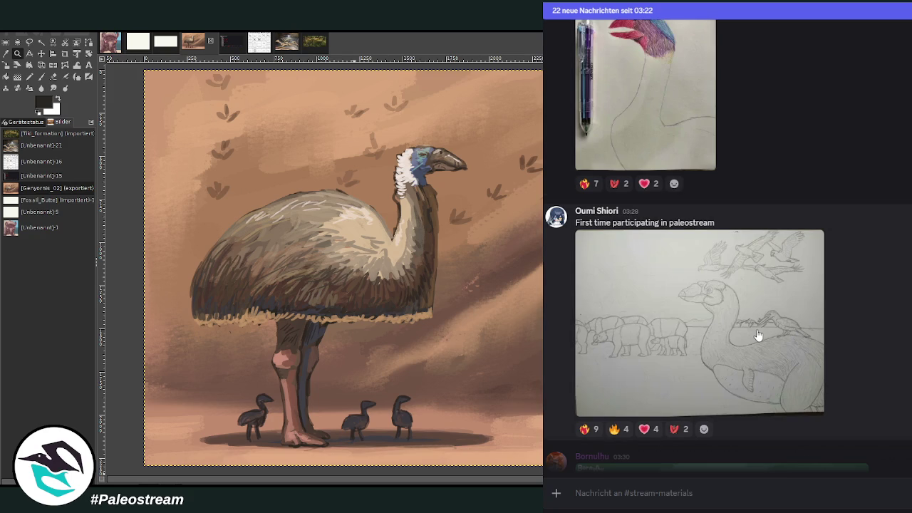
pyautogui.click(758, 334)
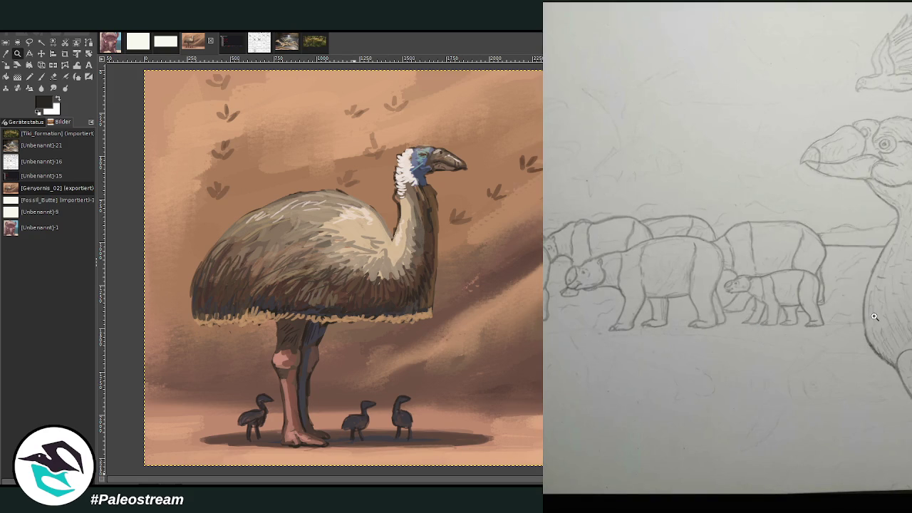
pyautogui.press('Escape')
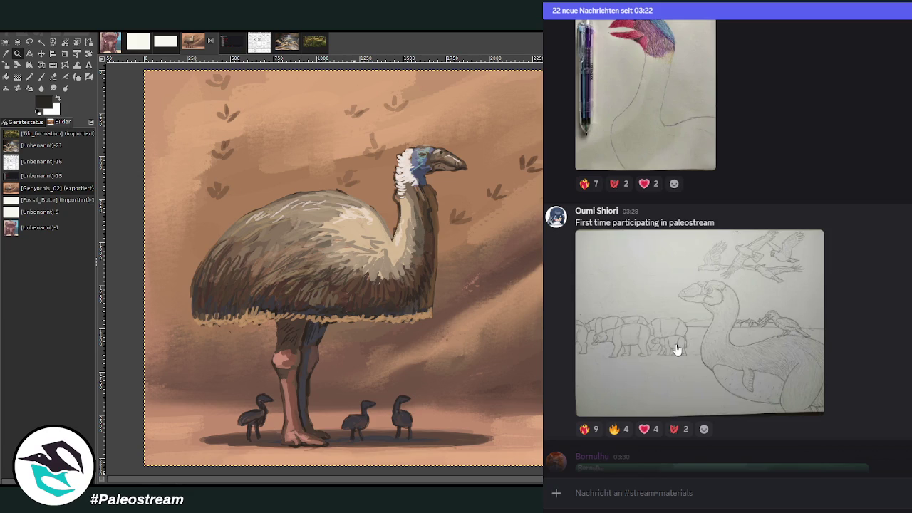
pyautogui.click(646, 337)
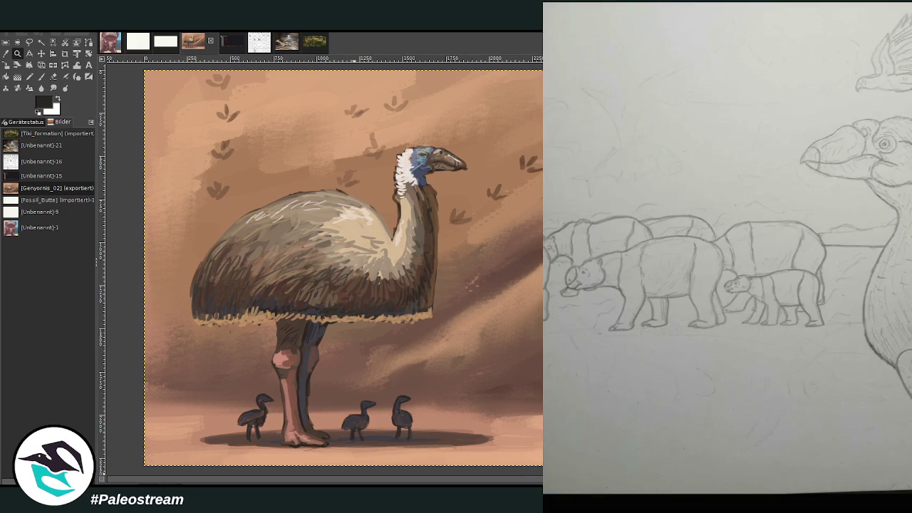
pyautogui.press('Escape')
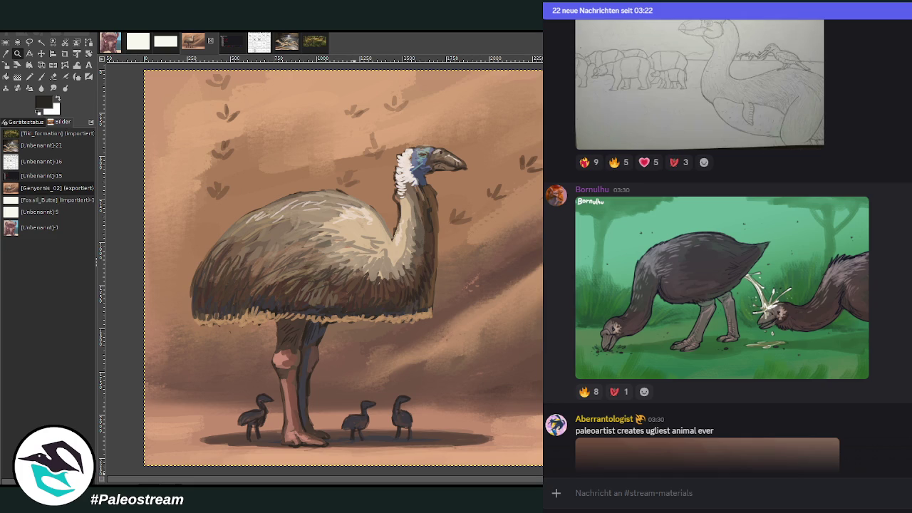
# Step: Scroll down and preview the 'Will finalise later' drop-bear pencil sketch enlarged
pyautogui.scroll(-3, 726, 242)
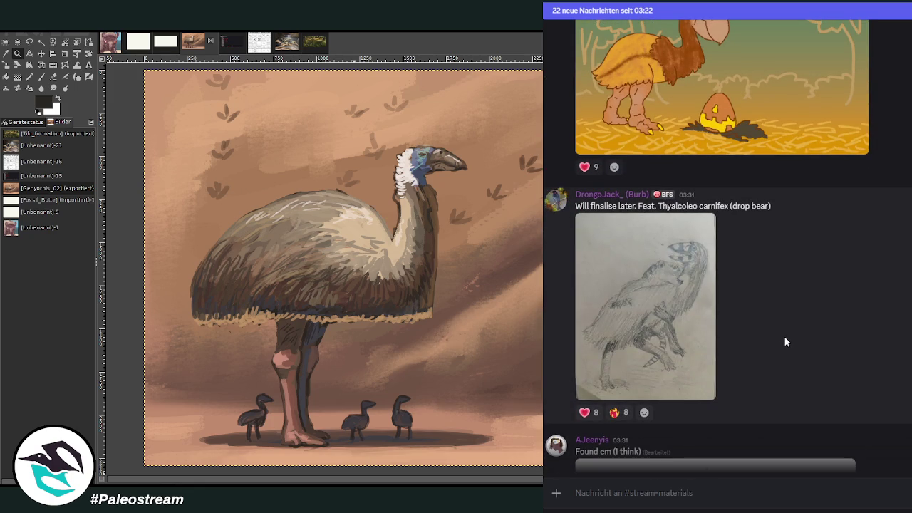
pyautogui.click(679, 326)
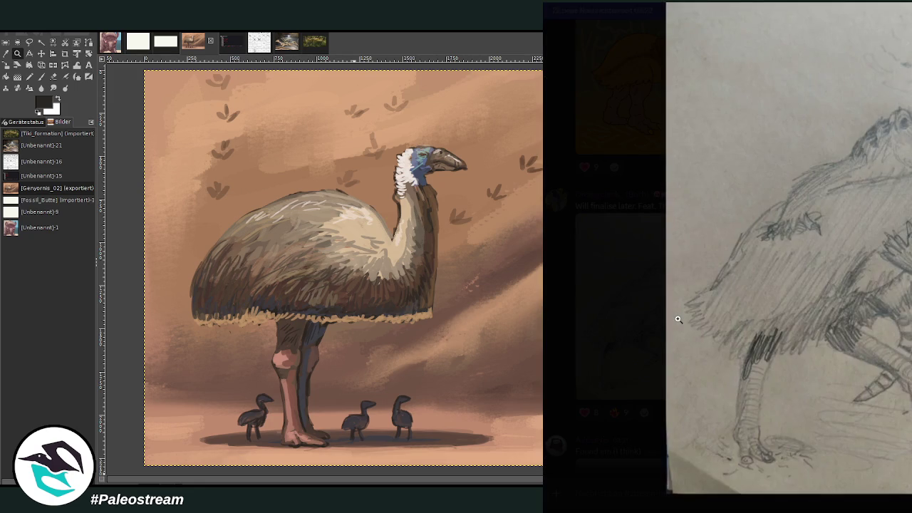
pyautogui.click(812, 332)
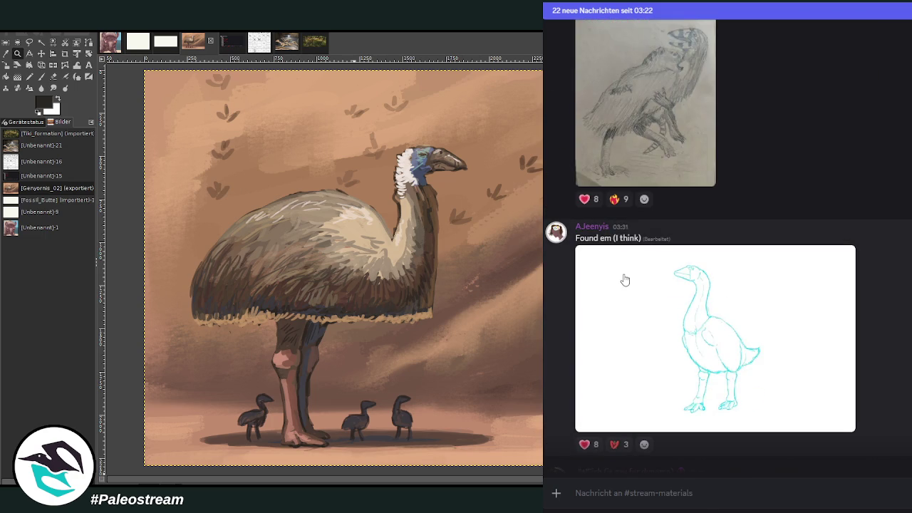
# Step: Preview the cyan goose line drawing enlarged, then scroll down to the kangaroo painting
pyautogui.click(704, 334)
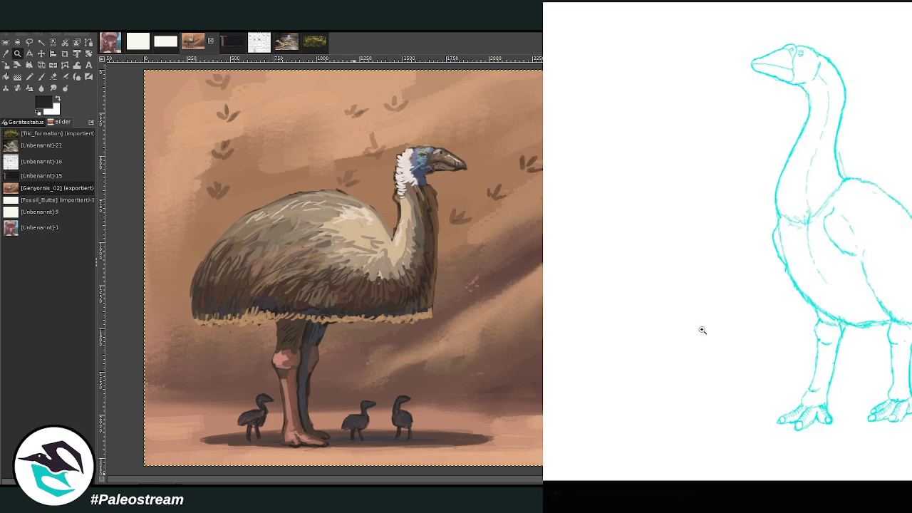
pyautogui.click(842, 295)
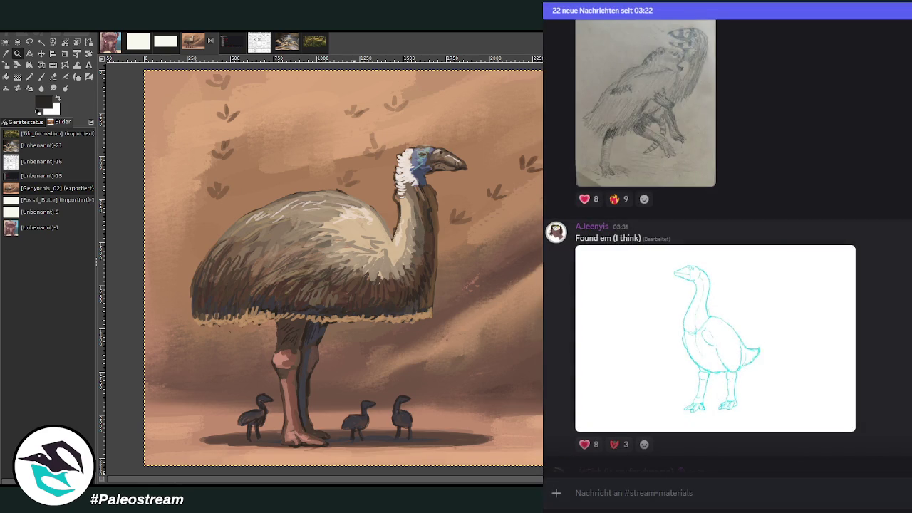
pyautogui.scroll(-5, 902, 307)
pyautogui.scroll(-1, 901, 307)
pyautogui.scroll(1, 900, 307)
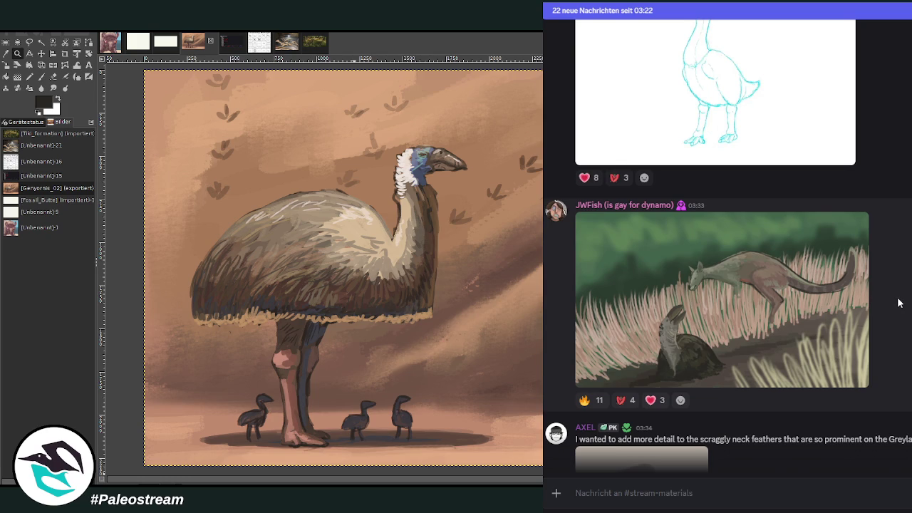
# Step: Open the kangaroo-and-dark-bird painting in the image viewer and zoom in on it
pyautogui.click(808, 306)
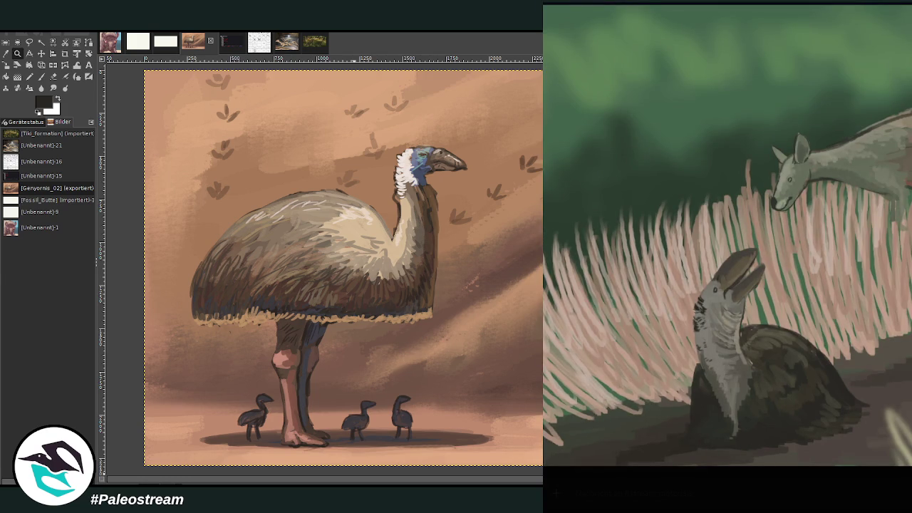
pyautogui.press('Escape')
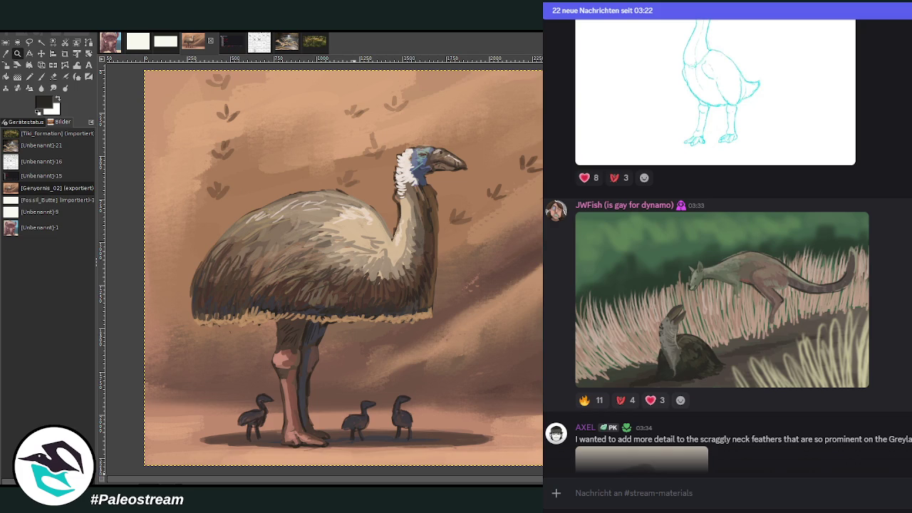
pyautogui.scroll(3, 670, 267)
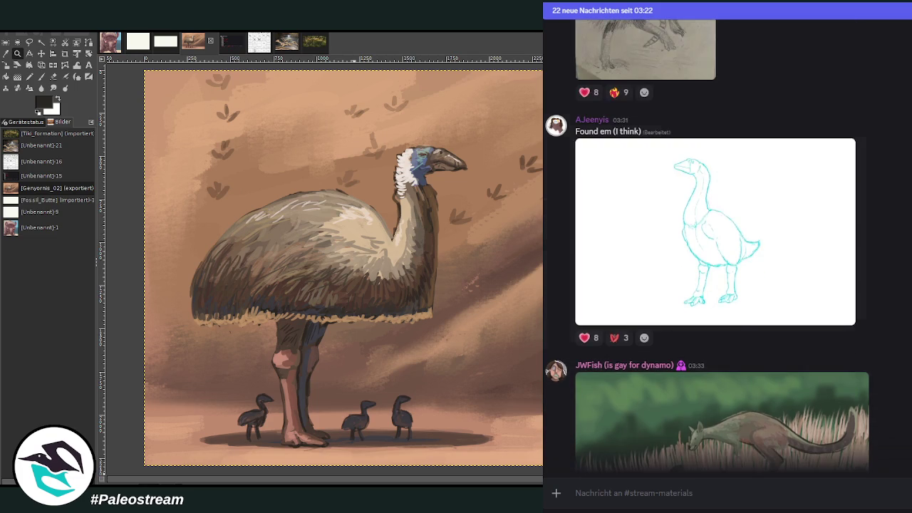
pyautogui.scroll(-4, 669, 266)
pyautogui.click(670, 267)
pyautogui.click(668, 261)
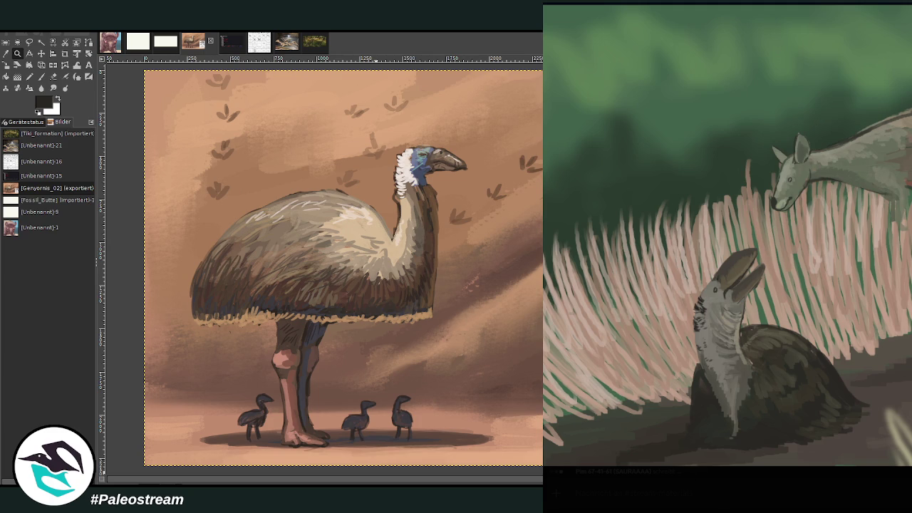
pyautogui.click(42, 54)
# Step: Paste the skull diagram onto the painting's upper left, then close the kangaroo painting preview
pyautogui.hotkey('ctrl', 'v')
pyautogui.moveTo(311, 285); pyautogui.dragTo(270, 183)
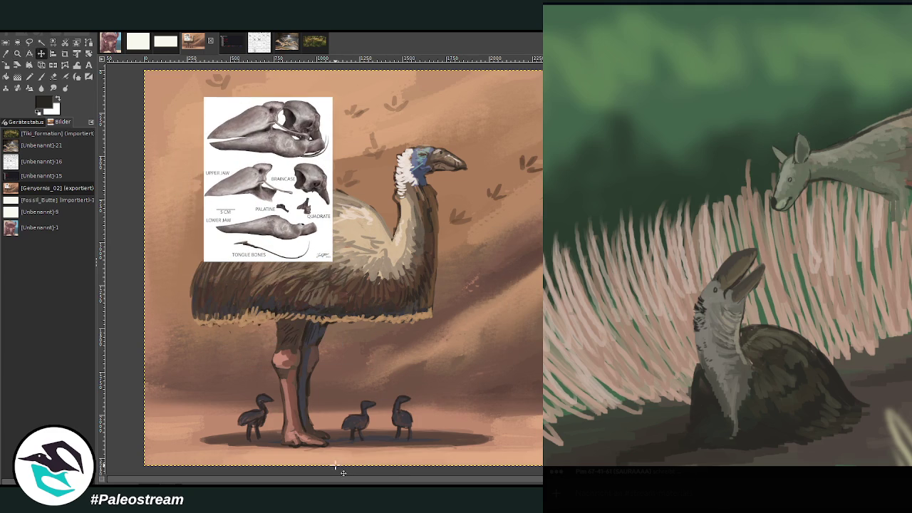
pyautogui.click(733, 487)
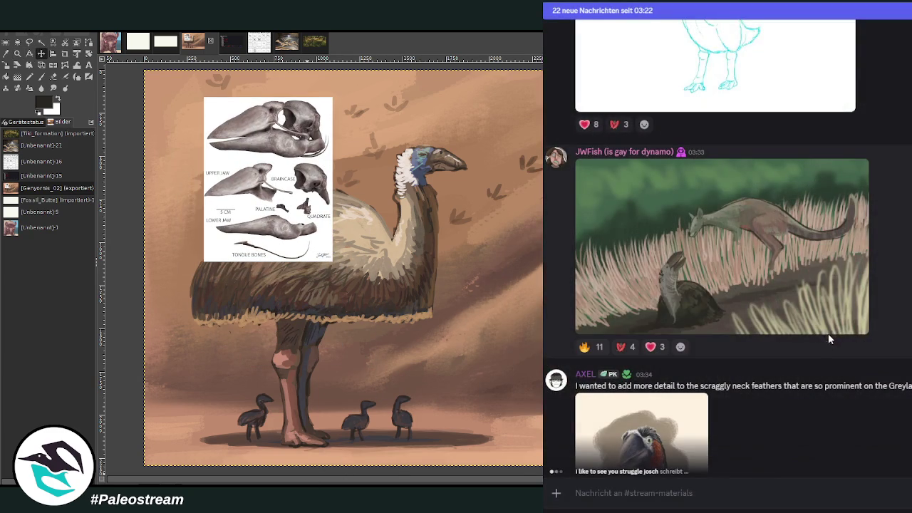
# Step: Scroll the submissions, previewing the neck feather study, down to the desert bird painting
pyautogui.scroll(-3, 876, 376)
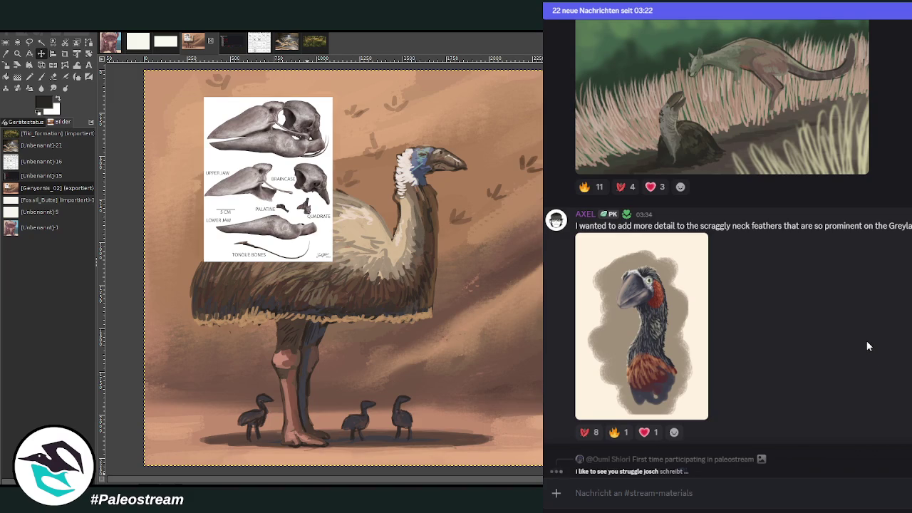
pyautogui.click(679, 330)
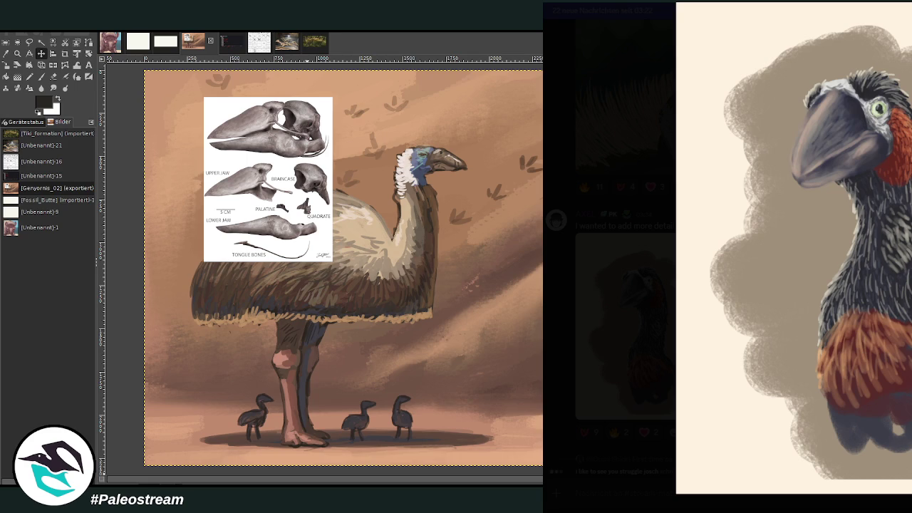
pyautogui.press('Escape')
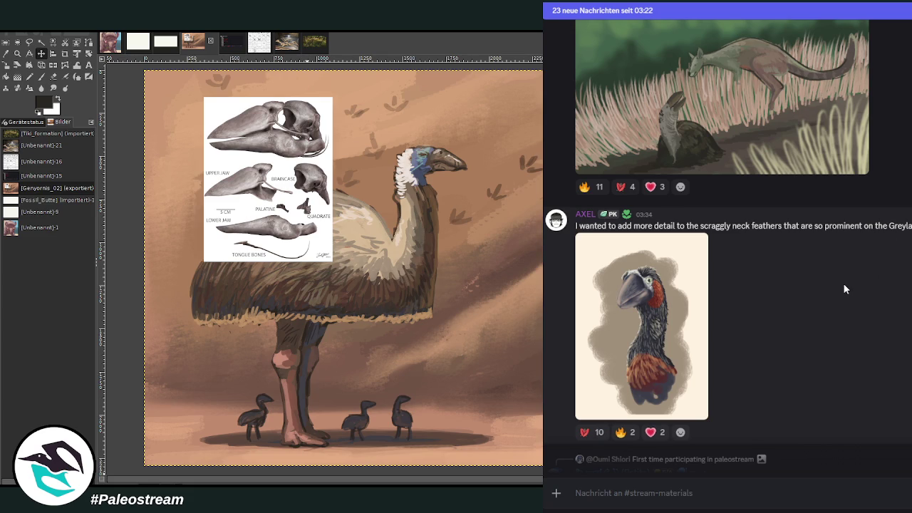
pyautogui.scroll(-3, 843, 288)
pyautogui.scroll(-2, 843, 287)
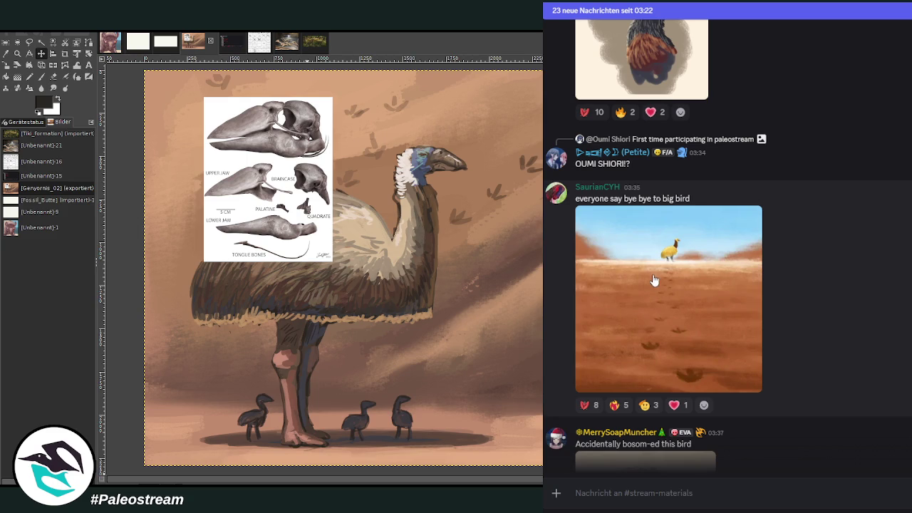
# Step: Preview the desert bird painting, then scroll further down the submissions
pyautogui.click(683, 279)
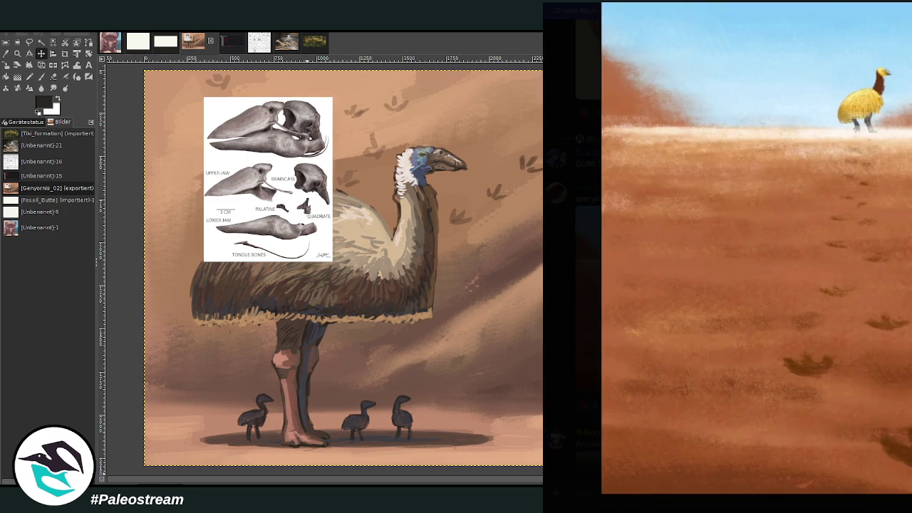
pyautogui.press('Escape')
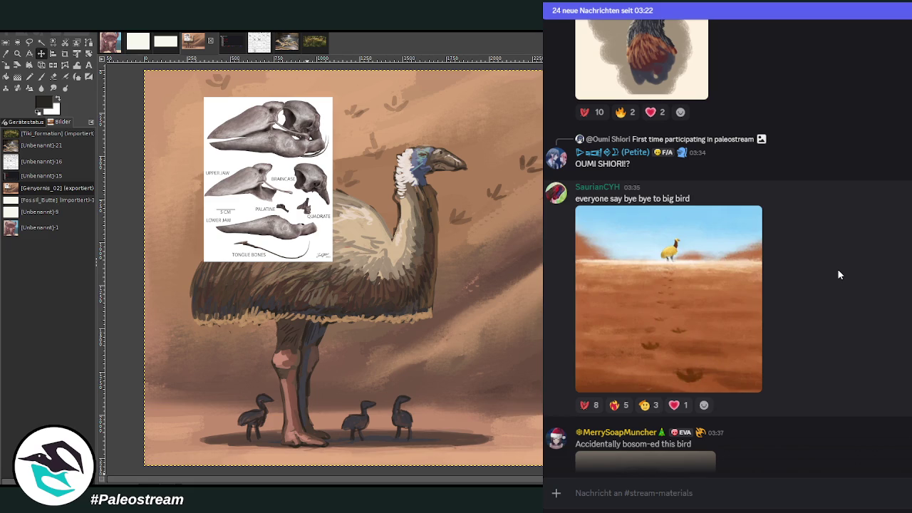
pyautogui.scroll(-3, 837, 268)
pyautogui.scroll(3, 837, 268)
pyautogui.scroll(-3, 865, 268)
pyautogui.scroll(-1, 871, 269)
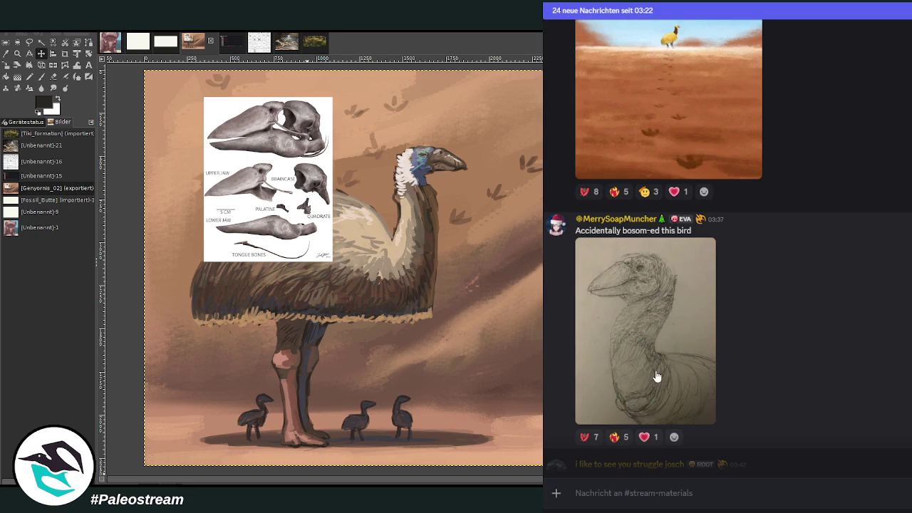
# Step: Preview the pencil bird sketch and scroll on to the 'Merry Christmas' turkey post
pyautogui.click(631, 383)
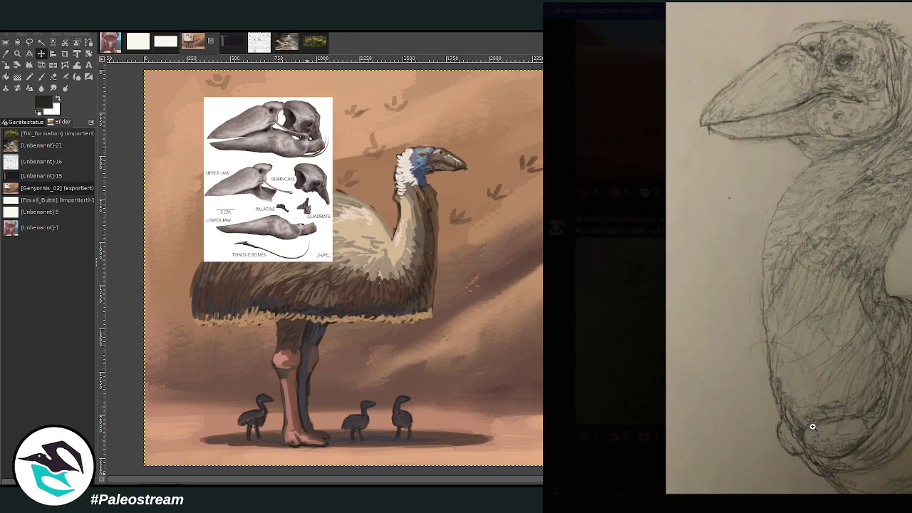
pyautogui.click(634, 409)
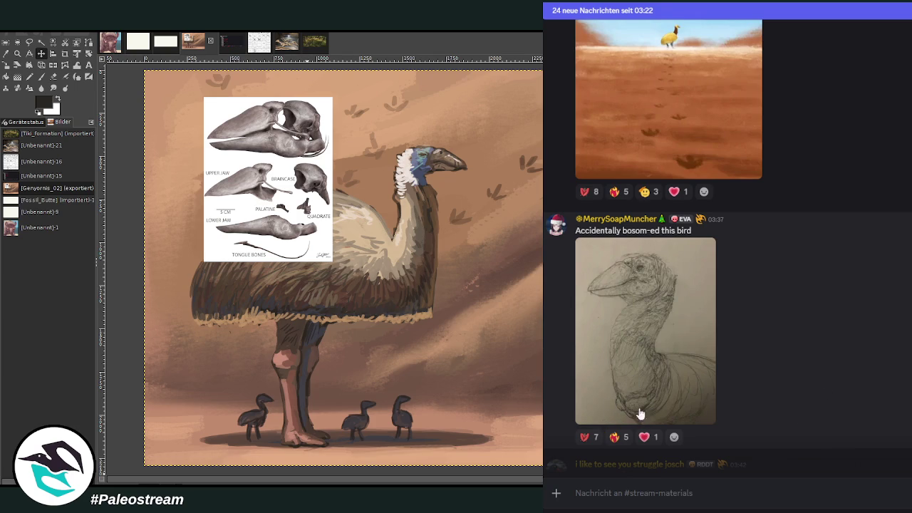
pyautogui.scroll(-3, 854, 345)
pyautogui.scroll(-1, 866, 344)
pyautogui.scroll(1, 869, 343)
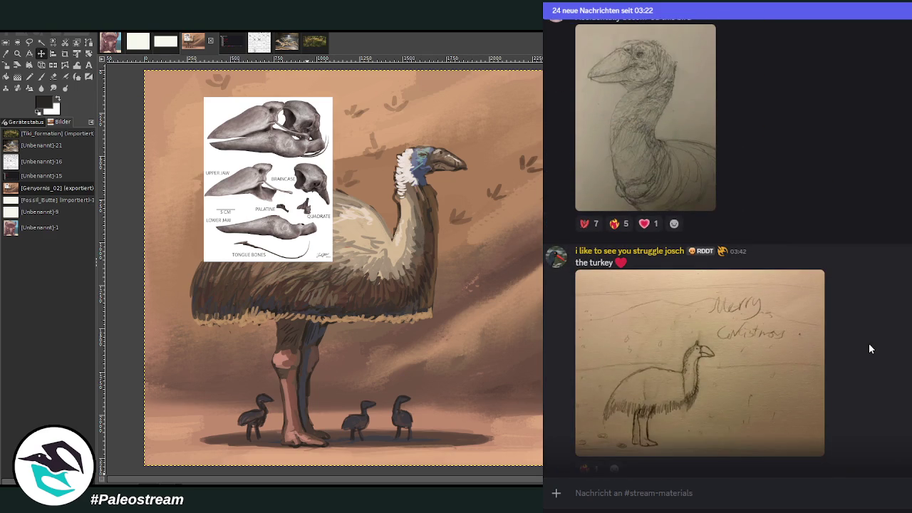
# Step: Preview the turkey and wip Champsosaurus submissions, then undo the pasted skull diagram in GIMP
pyautogui.click(779, 360)
pyautogui.press('Escape')
pyautogui.scroll(-3, 883, 313)
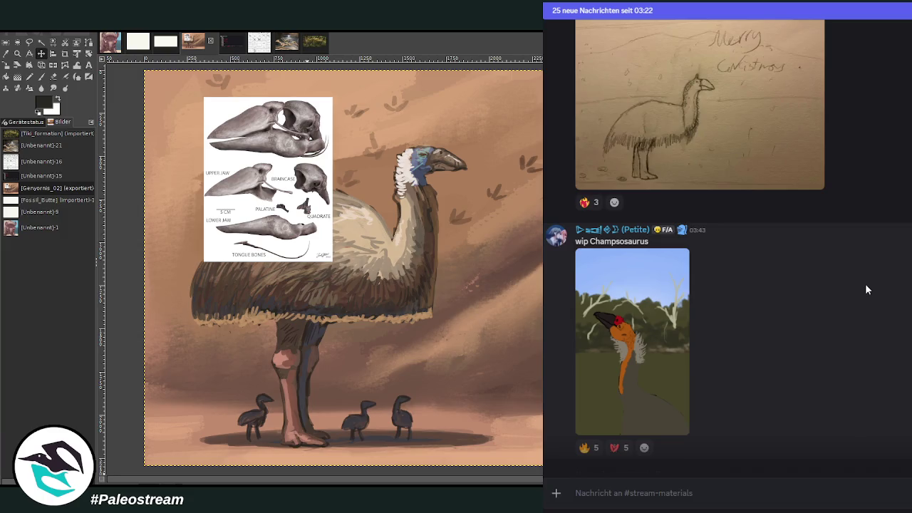
pyautogui.click(669, 313)
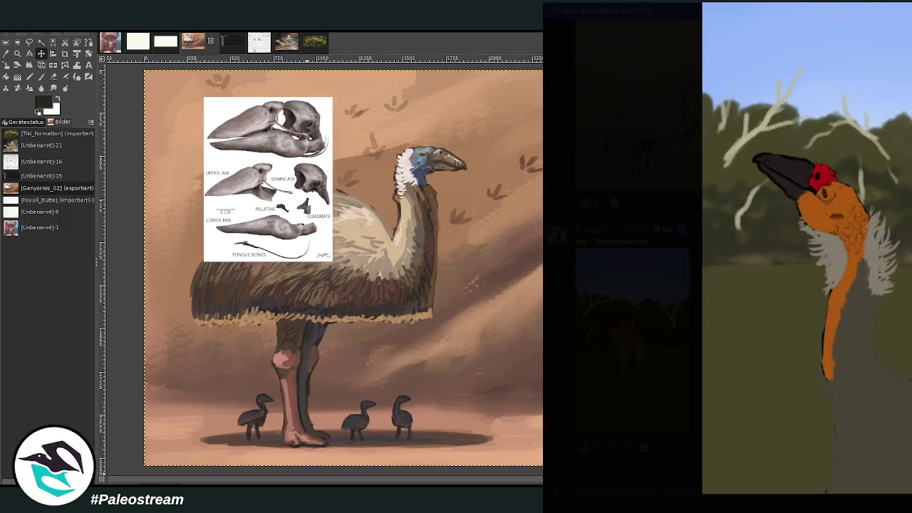
pyautogui.press('Escape')
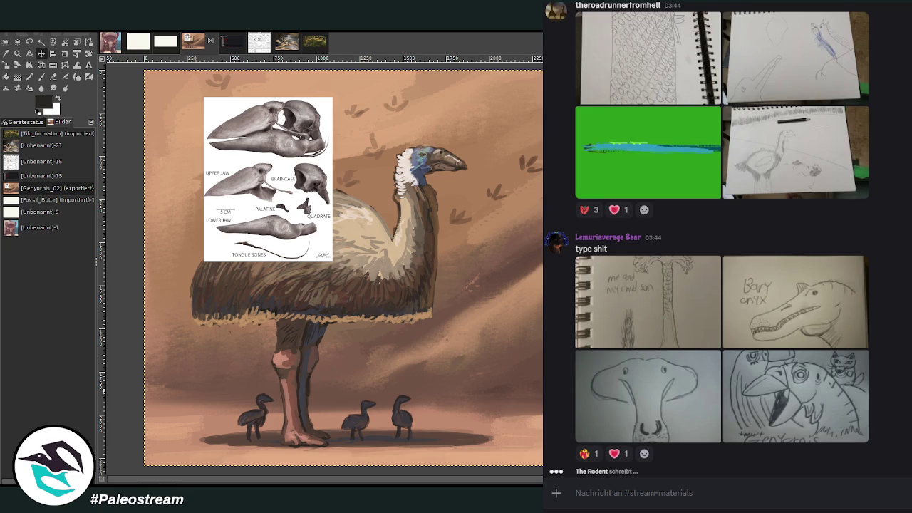
pyautogui.hotkey('ctrl', 'z')
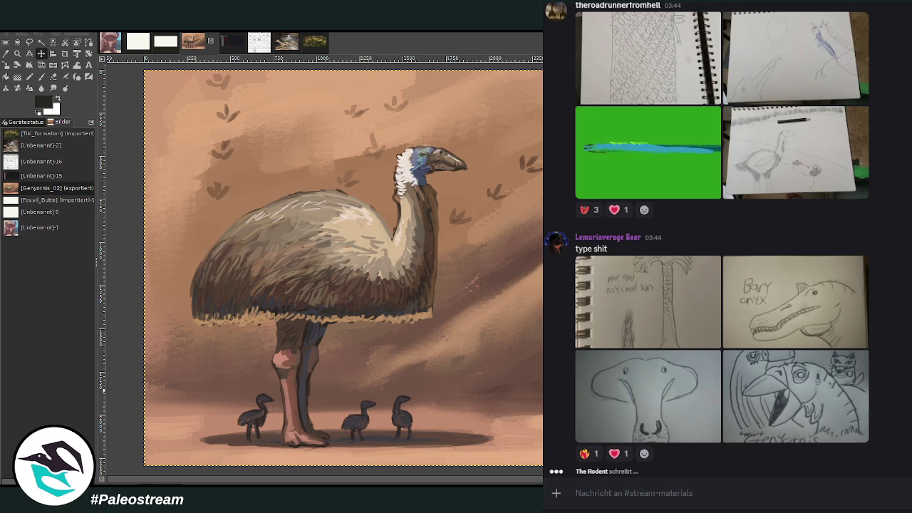